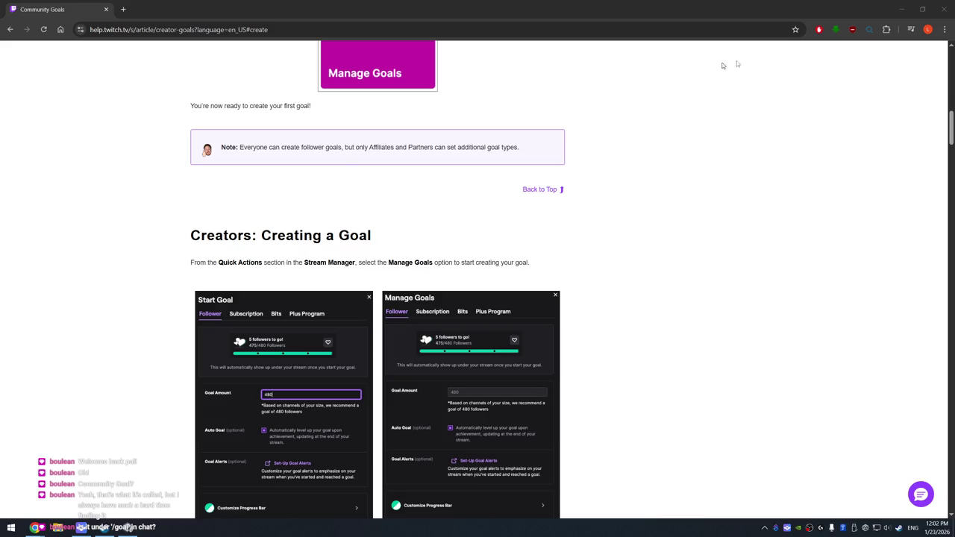
# Minimize the Twitch Help Center window to reveal the Create a Community Challenge form.
pyautogui.click(899, 9)
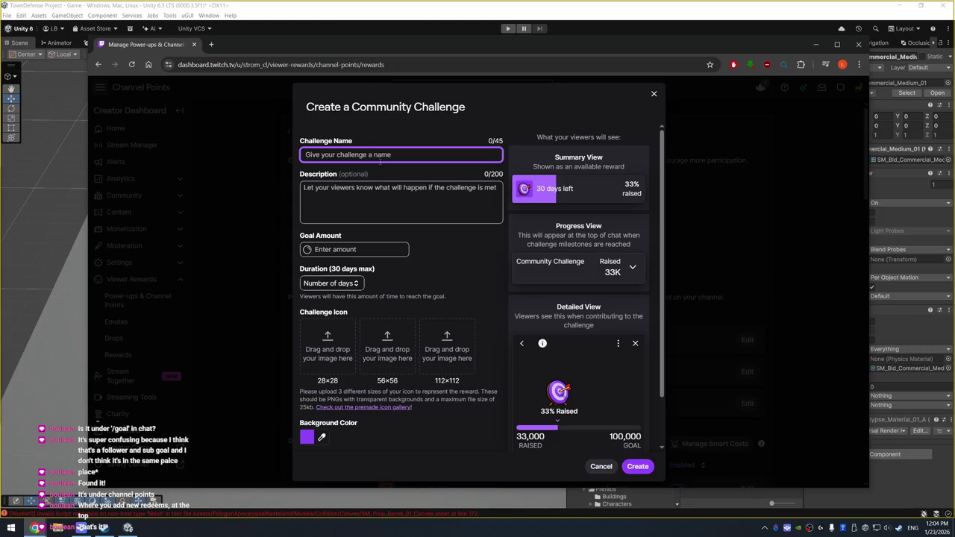
# Enter 'Turn Webcam On for Streams' as the challenge name and move to the Description field.
pyautogui.write('Turn ')
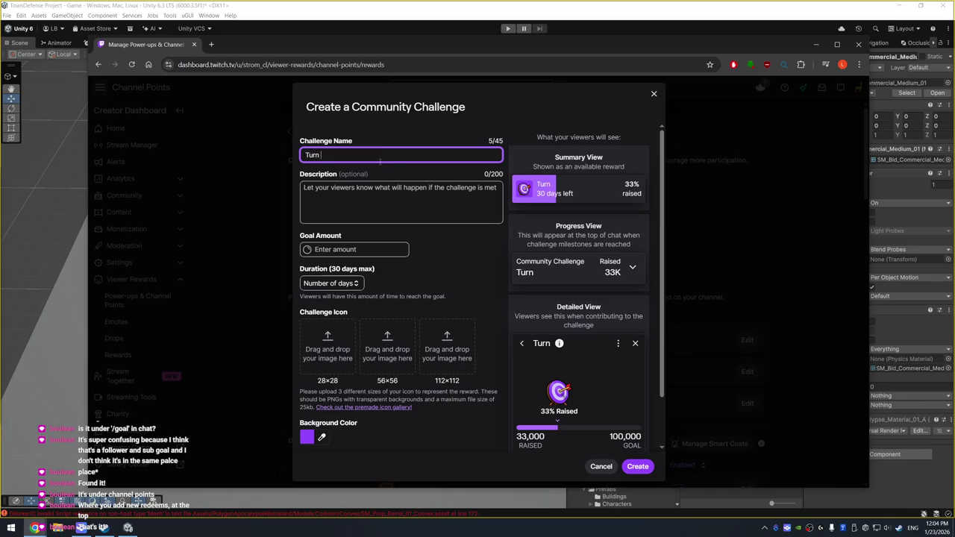
pyautogui.write('Webcam ')
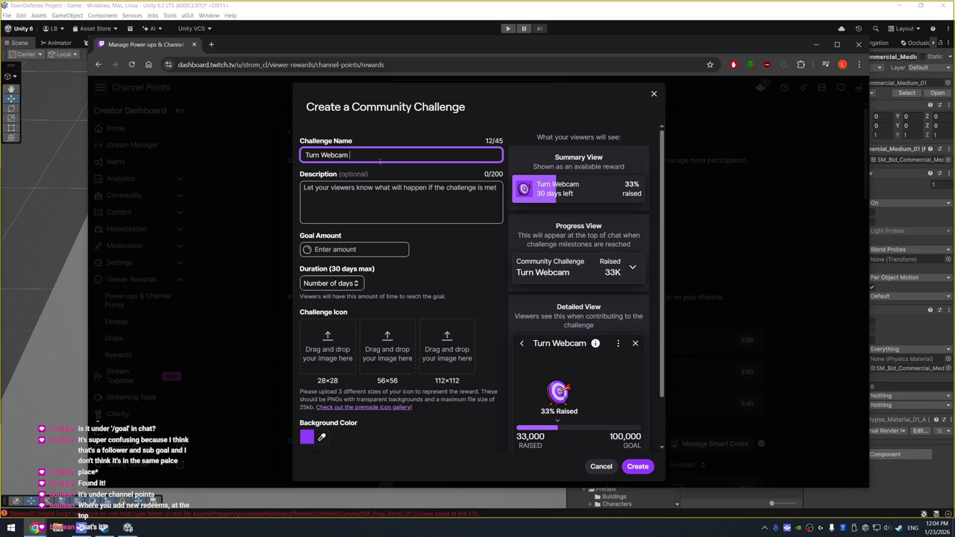
pyautogui.write('On for Streams')
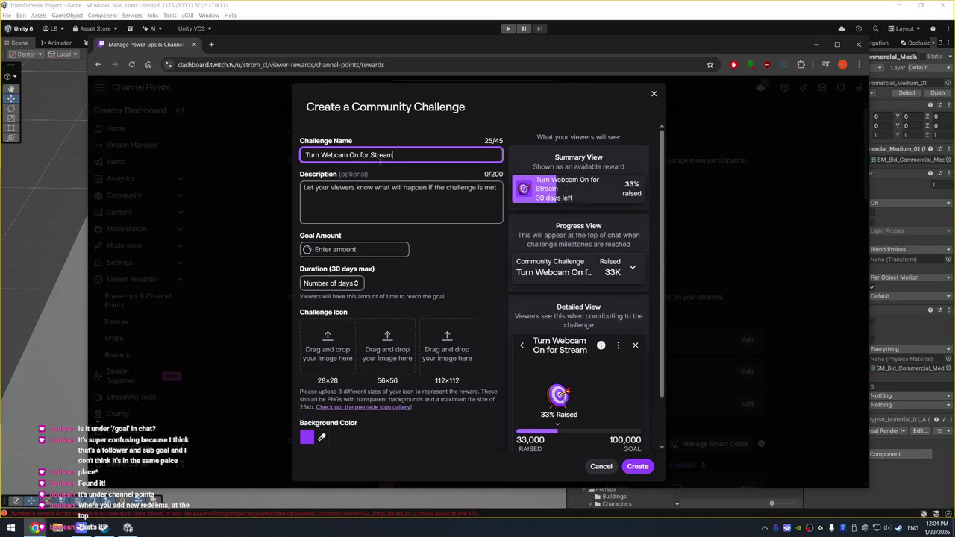
pyautogui.click(399, 197)
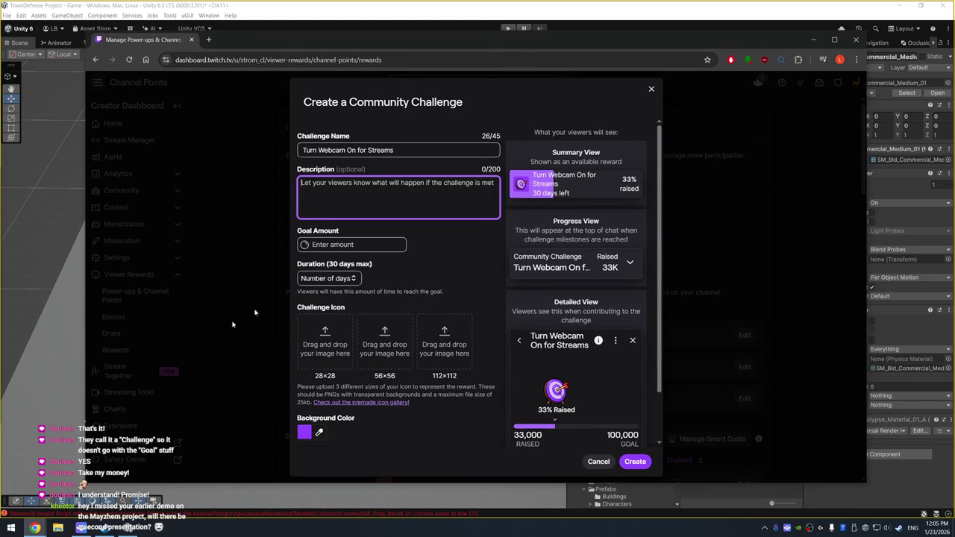
# Open the Mayzhem project from Unity Hub's Projects list.
pyautogui.click(150, 527)
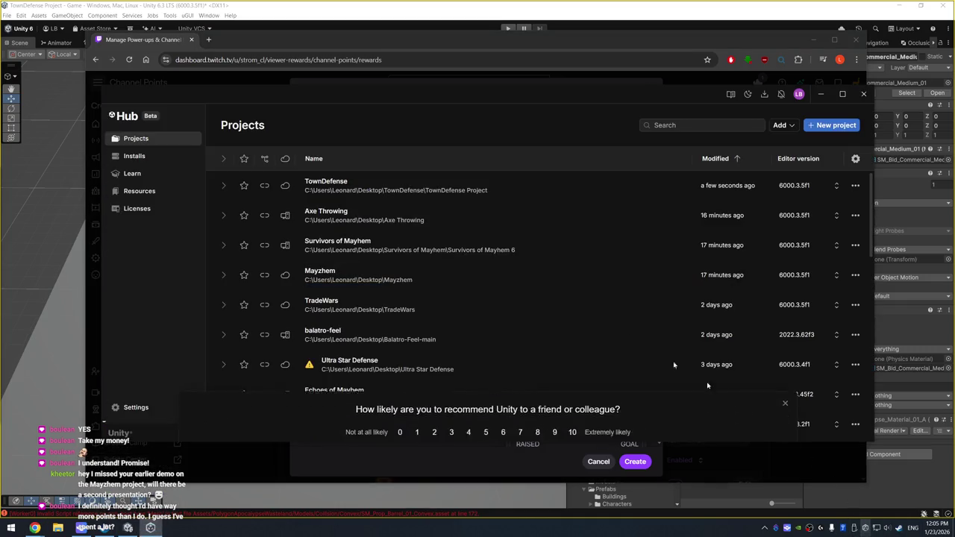
pyautogui.click(324, 280)
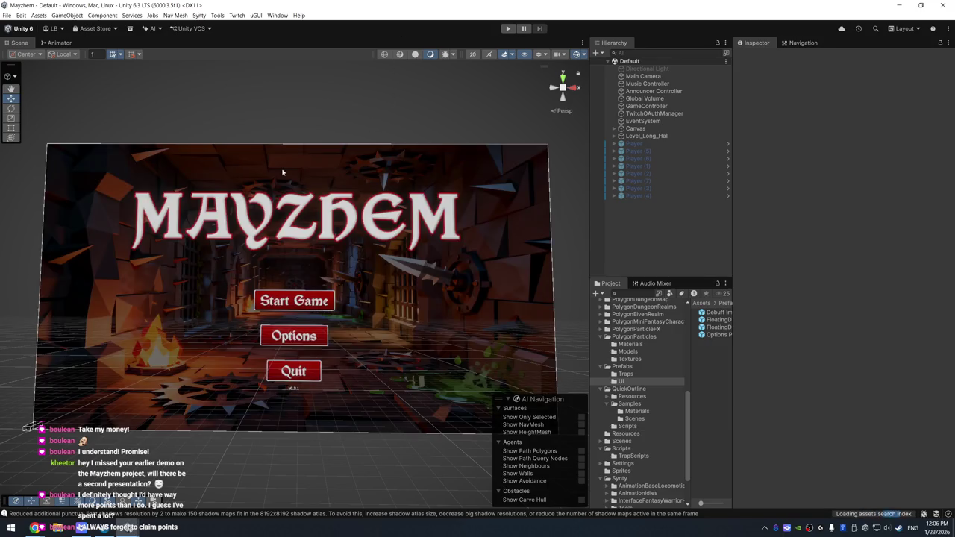
pyautogui.moveTo(425, 184)
pyautogui.keyDown('alt'); pyautogui.mouseDown()
pyautogui.moveTo(414, 188)
pyautogui.moveTo(411, 209)
pyautogui.mouseUp(); pyautogui.keyUp('alt')
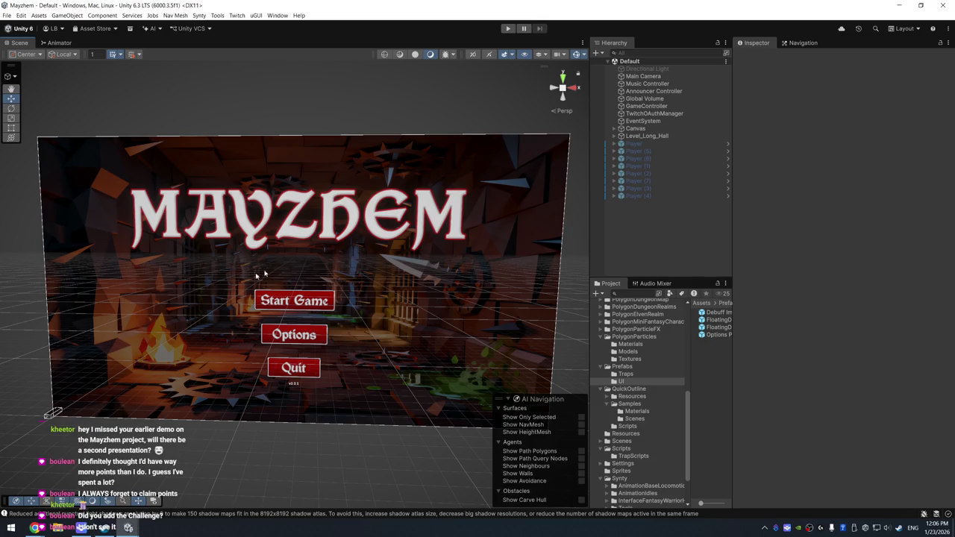
pyautogui.moveTo(35, 528)
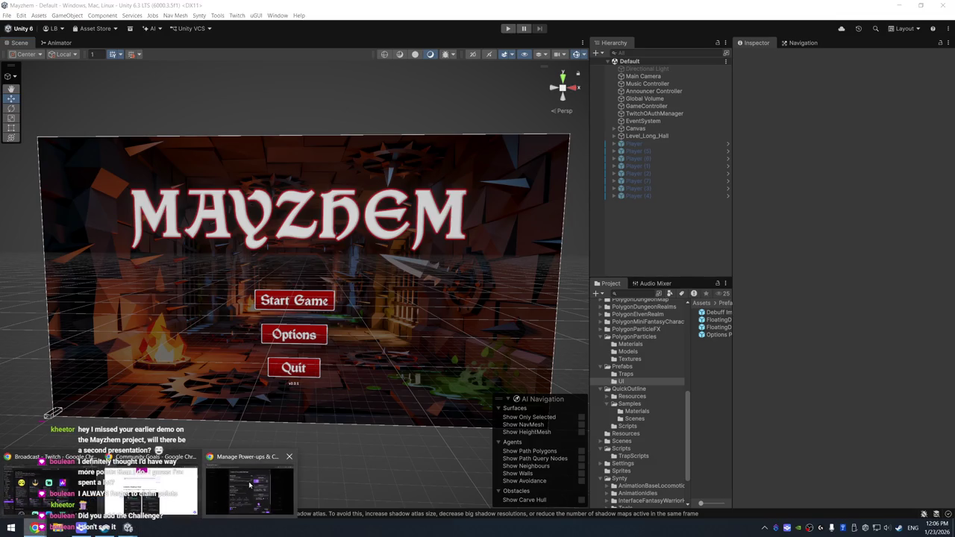
# Rename the challenge to 'Permanently Turn Webcam On for Streams'.
pyautogui.click(252, 486)
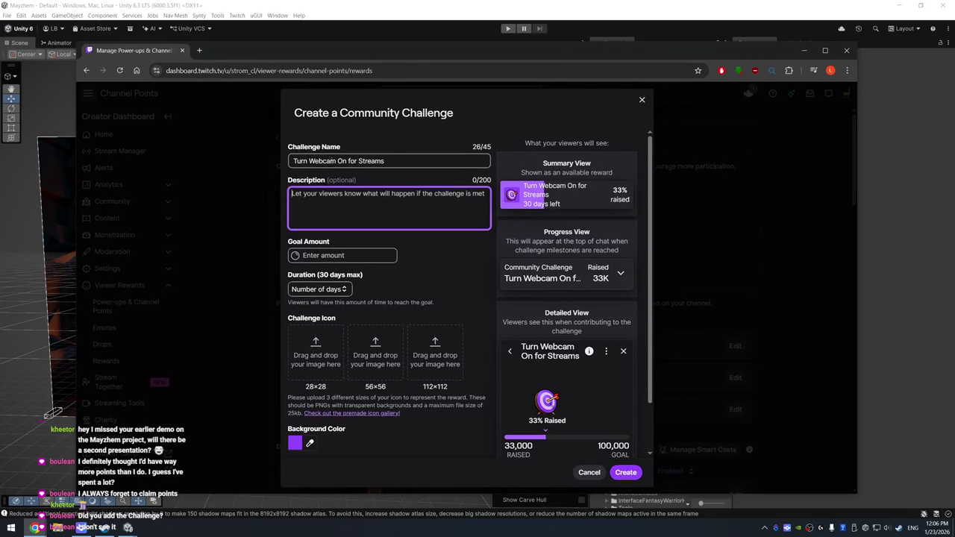
pyautogui.click(405, 165)
pyautogui.write('Permanently')
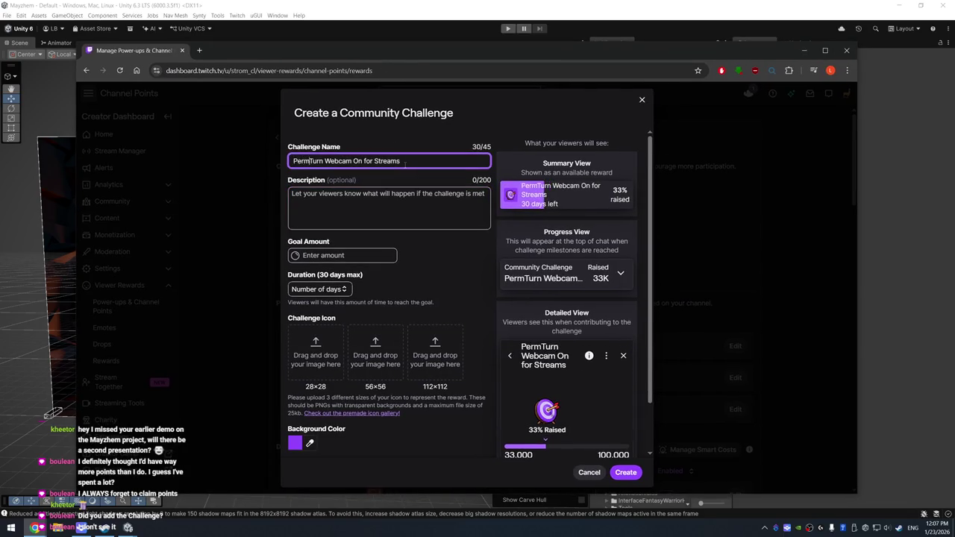
pyautogui.press('End')
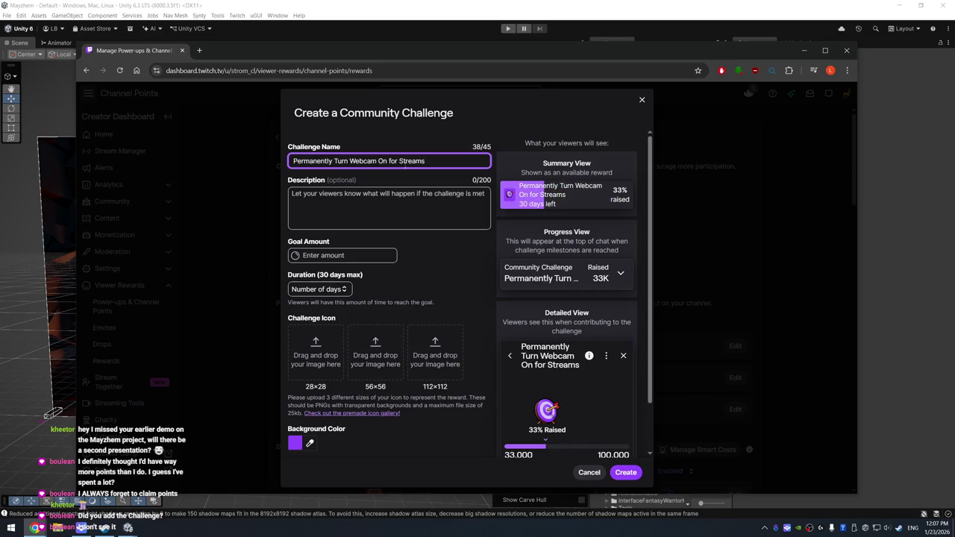
# Write a description pledging the streamer's webcam for all future streams, noting it makes them nervous.
pyautogui.click(427, 204)
pyautogui.write('S')
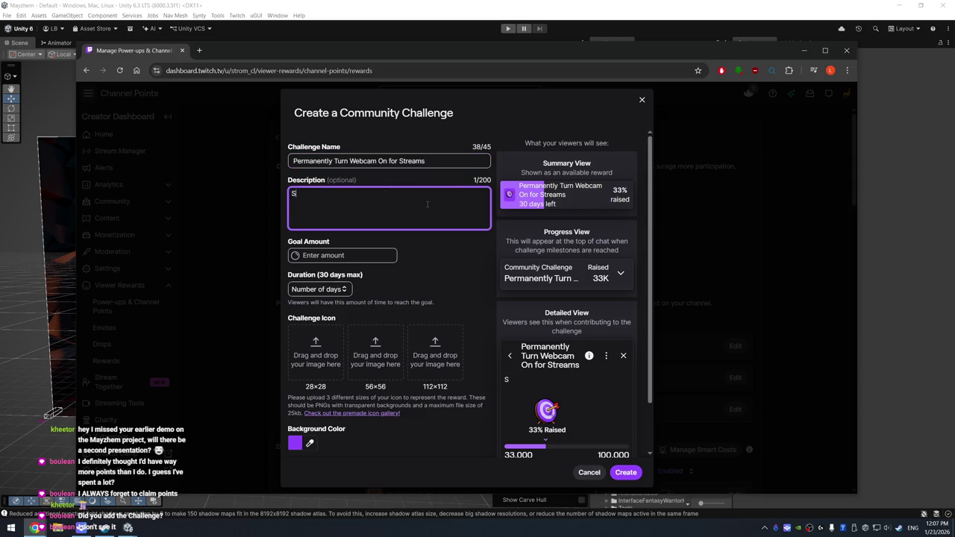
pyautogui.write('trom,  will enable hi')
pyautogui.write('s webcam a')
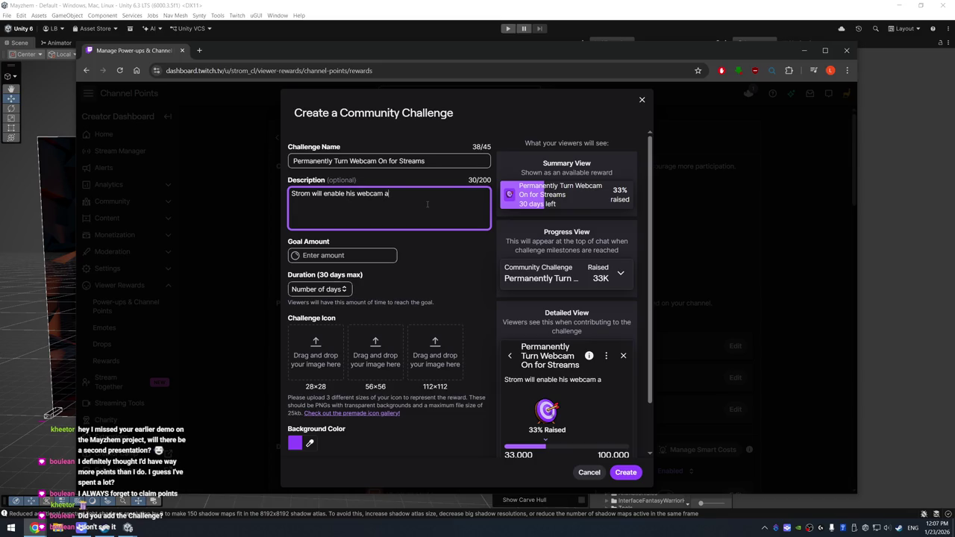
pyautogui.write('nd beon camera f')
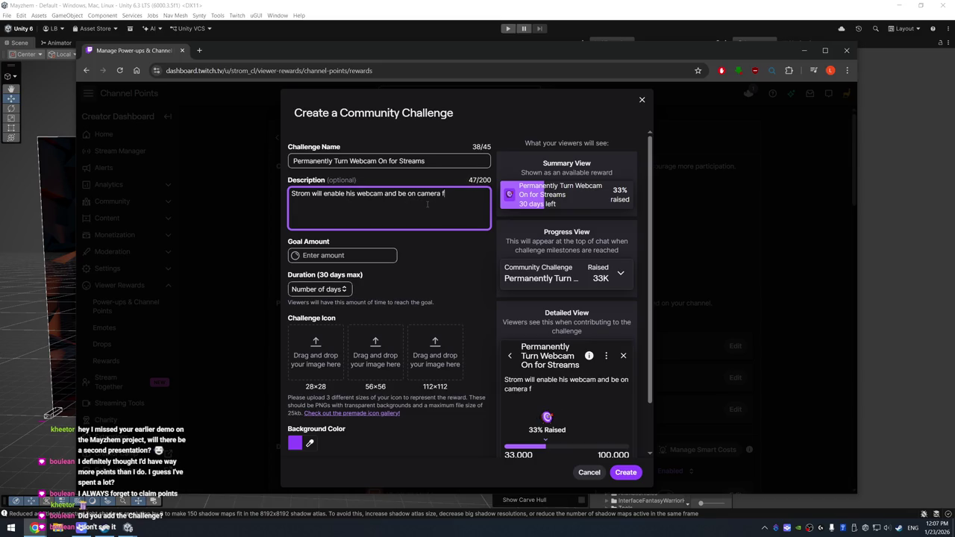
pyautogui.write('or all future streams.')
pyautogui.write(' (')
pyautogui.press('BackSpace')
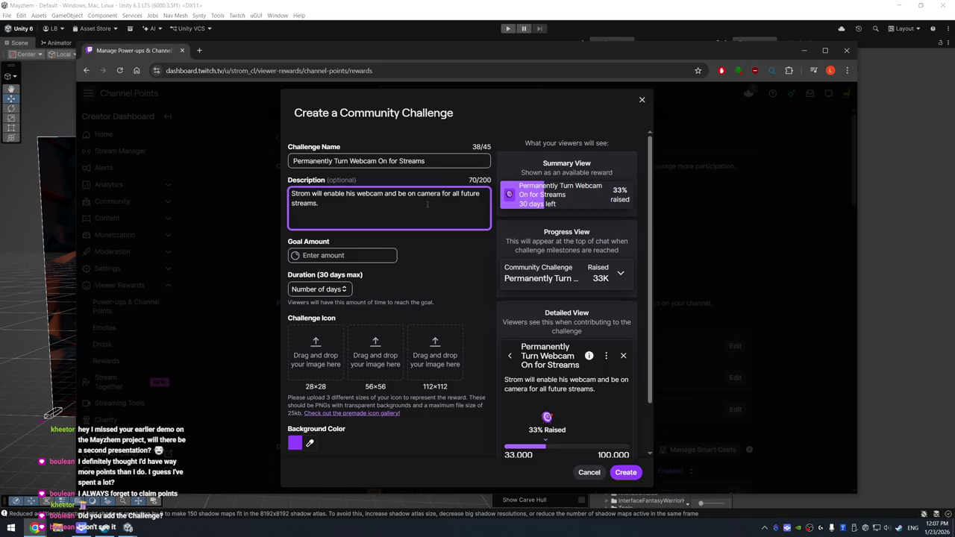
pyautogui.write('This makes the')
pyautogui.write(' Strom ve')
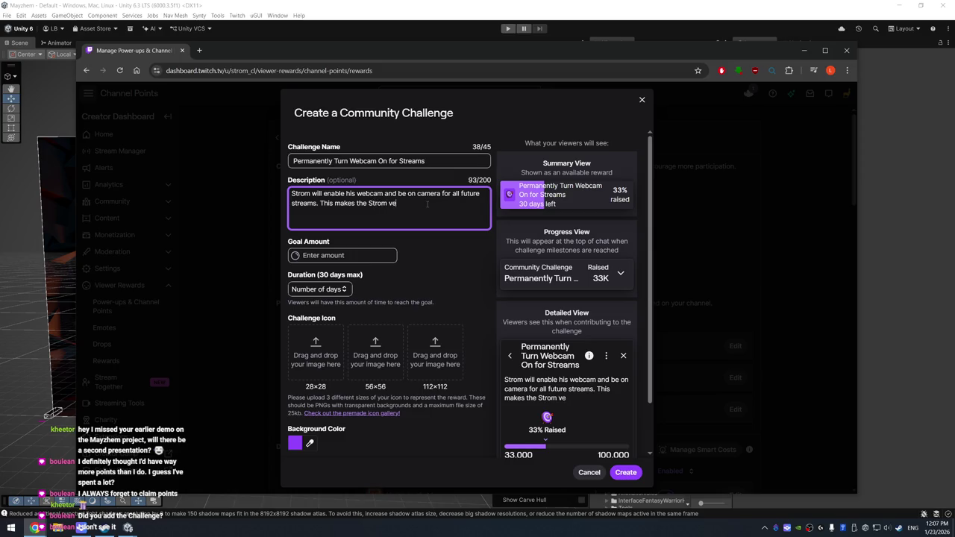
pyautogui.write('ry nervous fyi! :D')
# Enter 50000 as the challenge's goal amount.
pyautogui.click(368, 258)
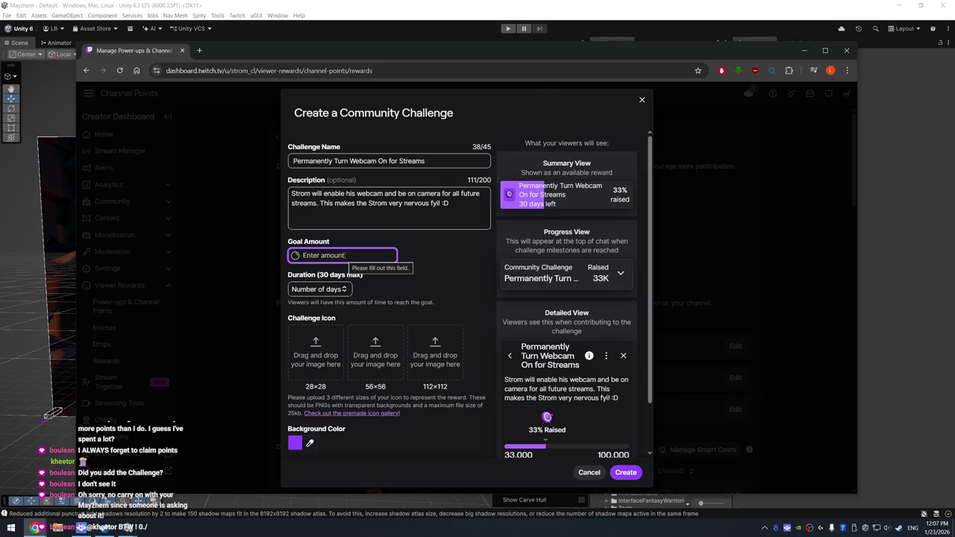
pyautogui.write('50000')
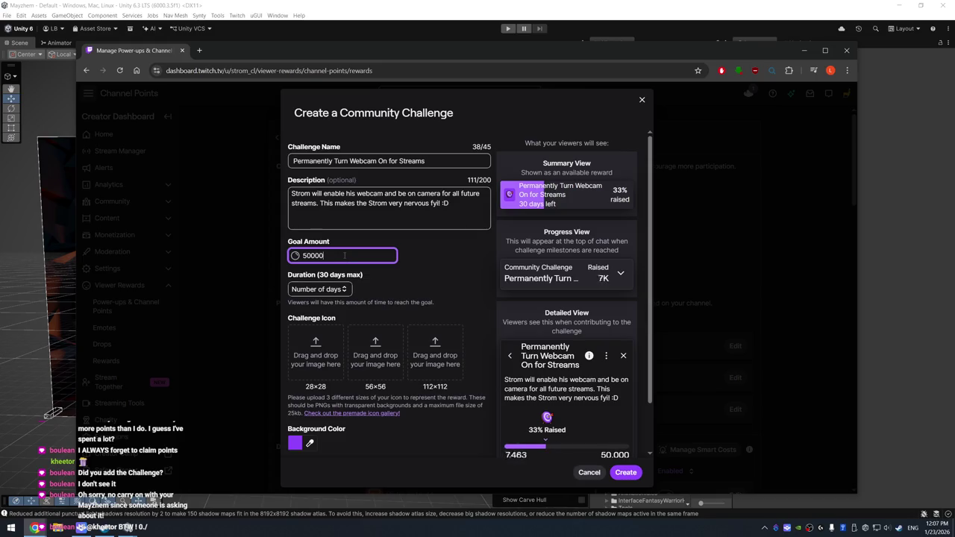
pyautogui.scroll(-1, 344, 255)
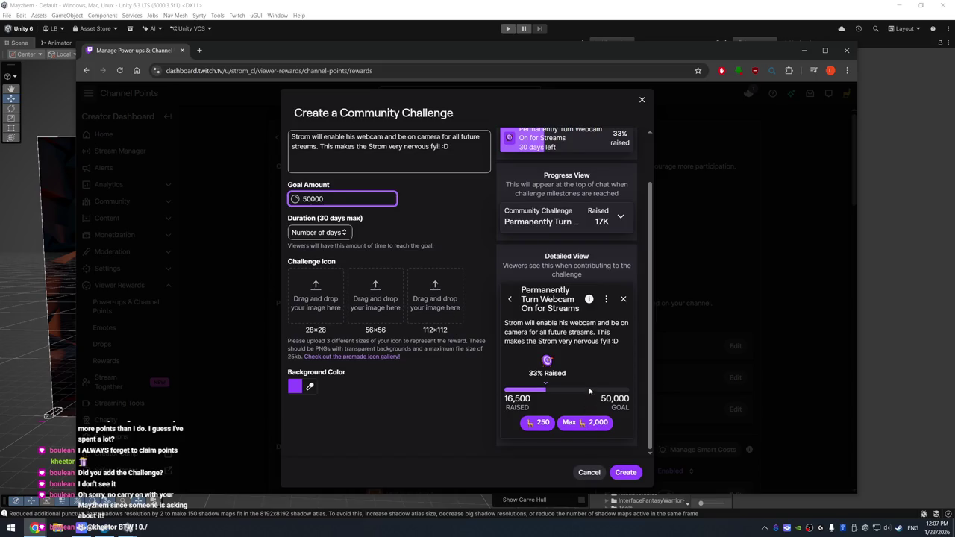
pyautogui.scroll(1, 612, 300)
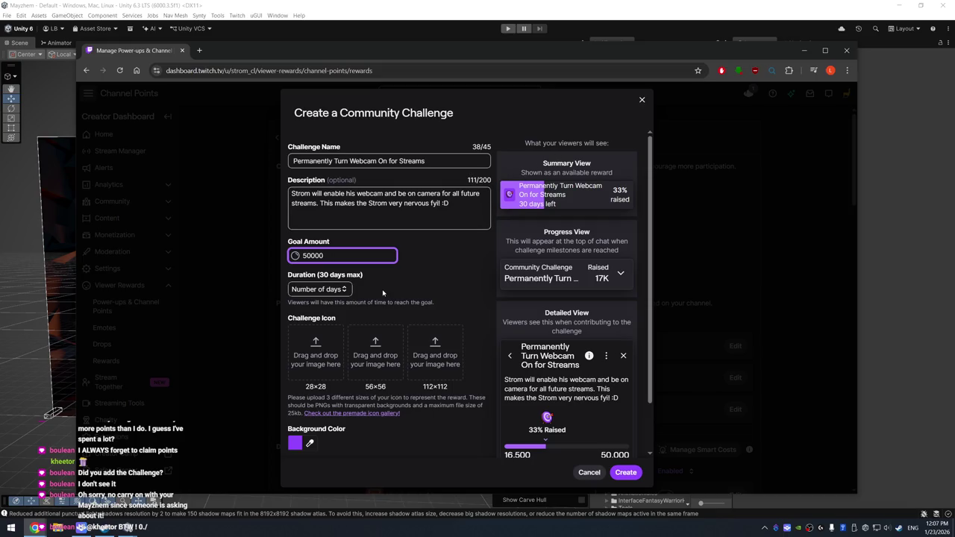
# Set the challenge duration to 30 days.
pyautogui.click(323, 294)
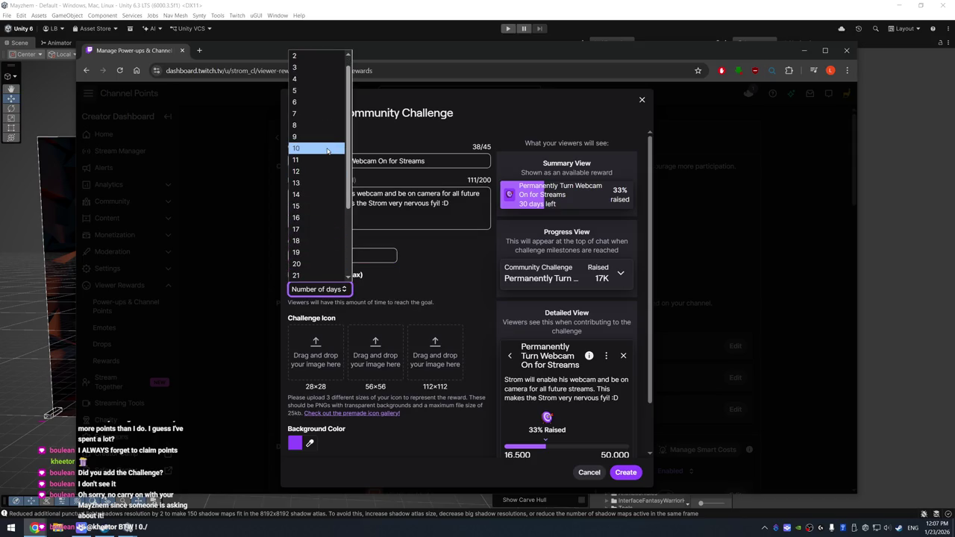
pyautogui.click(328, 151)
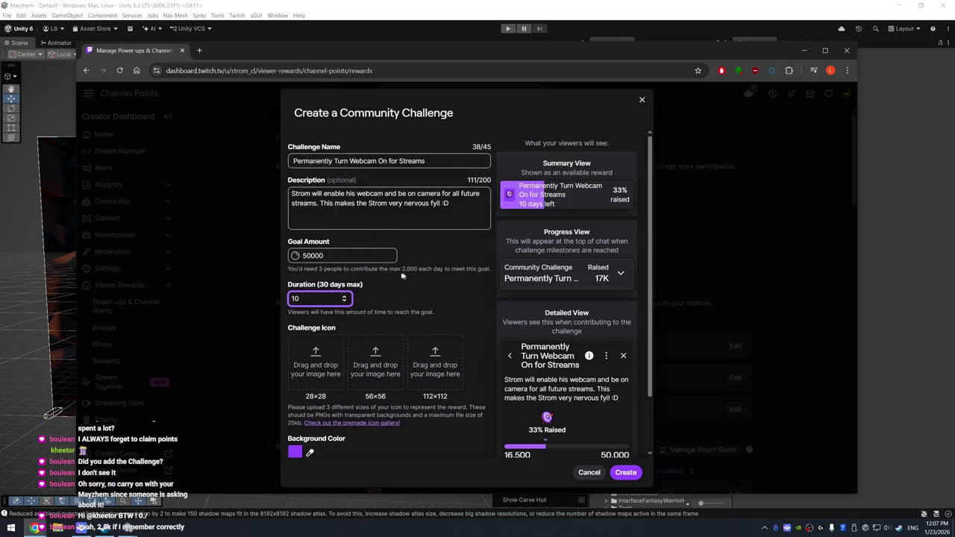
pyautogui.click(317, 302)
pyautogui.scroll(-3, 319, 292)
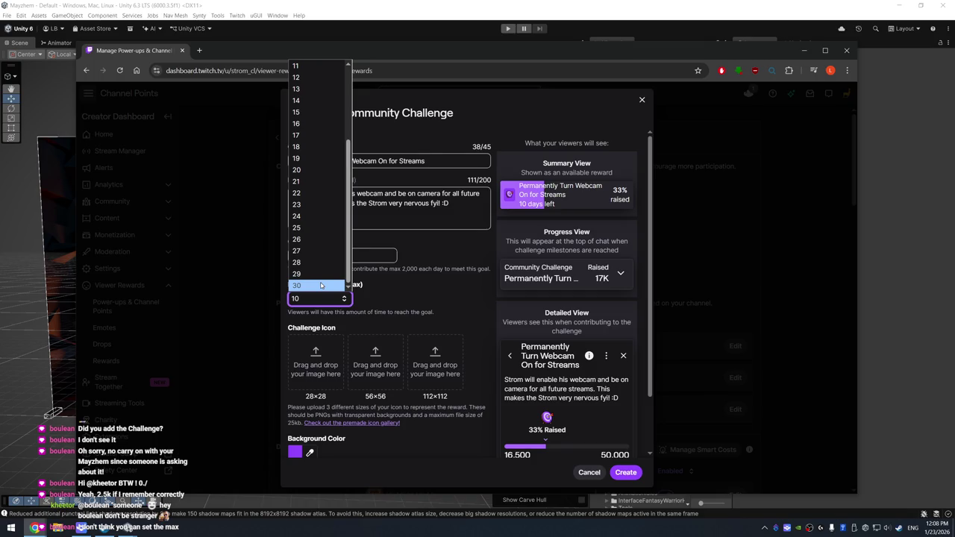
pyautogui.scroll(3, 320, 286)
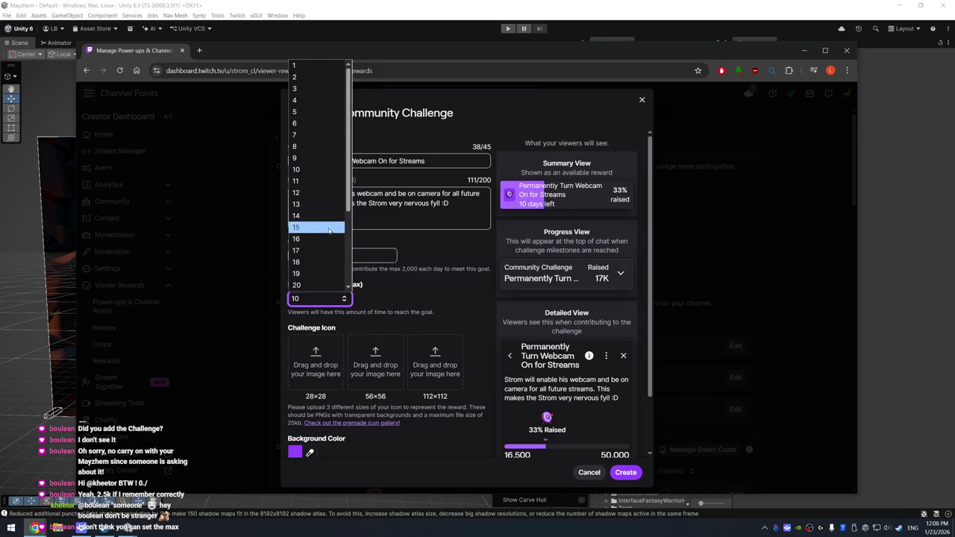
pyautogui.scroll(-3, 328, 246)
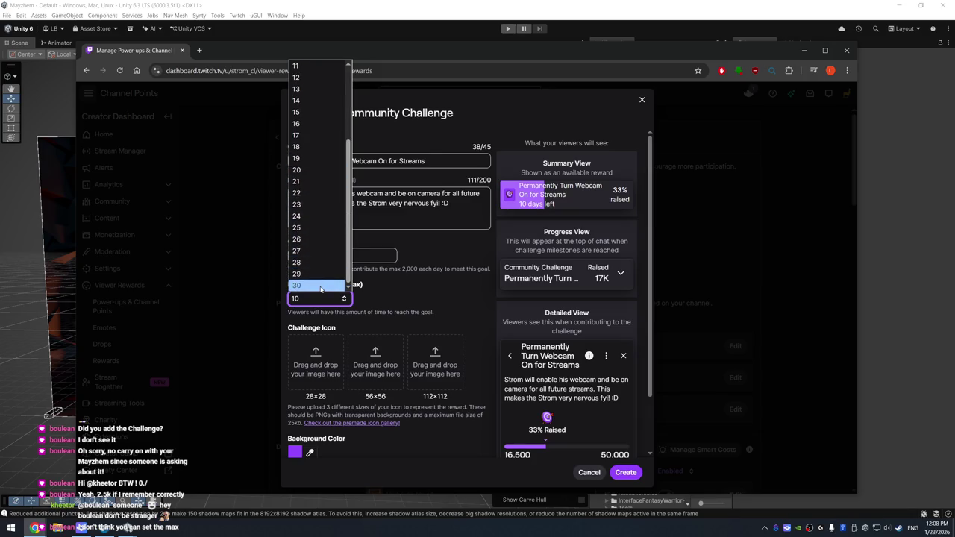
pyautogui.click(323, 285)
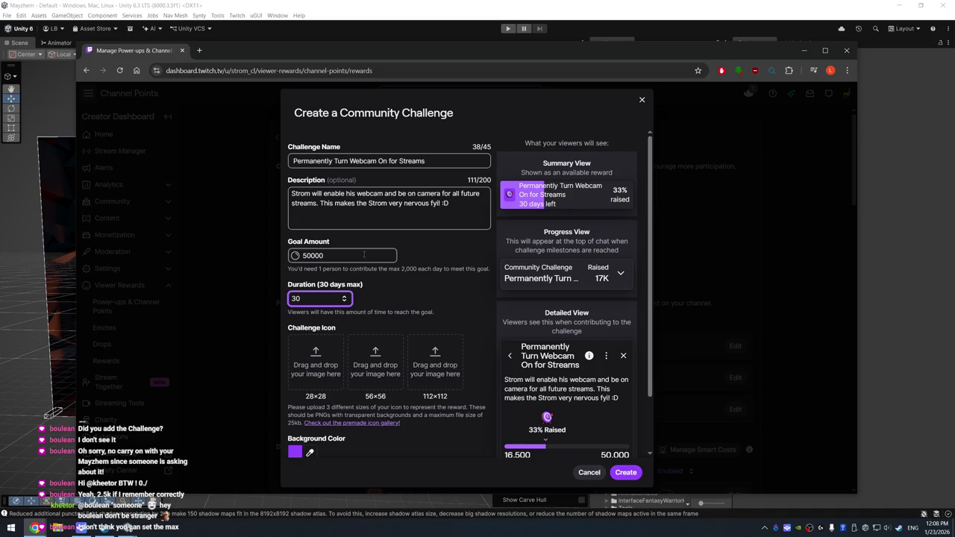
# Replace the goal amount 50000 with 20000.
pyautogui.moveTo(351, 255); pyautogui.dragTo(288, 258)
pyautogui.write('20000')
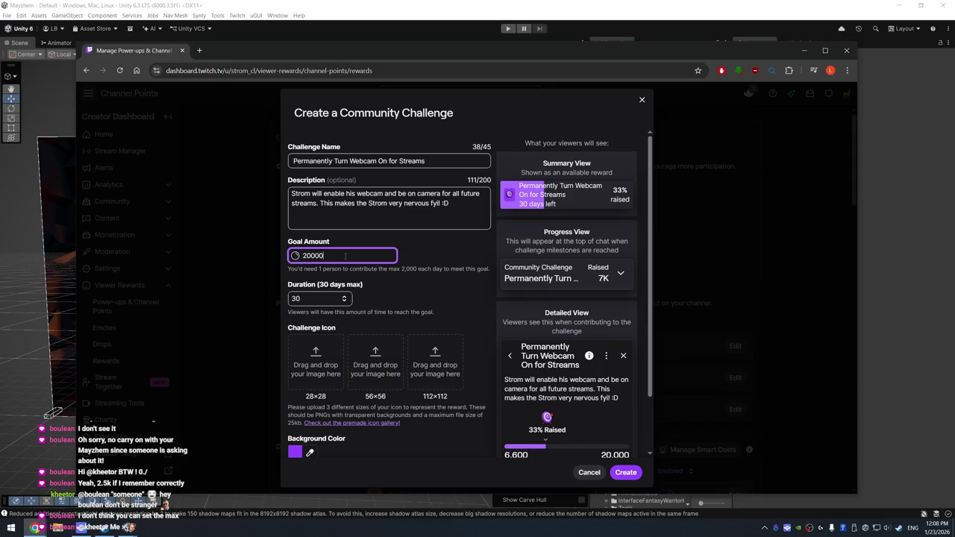
pyautogui.moveTo(340, 256); pyautogui.dragTo(258, 256)
pyautogui.click(345, 256)
# Create the webcam challenge and choose Start on its row in Community Challenges.
pyautogui.click(628, 474)
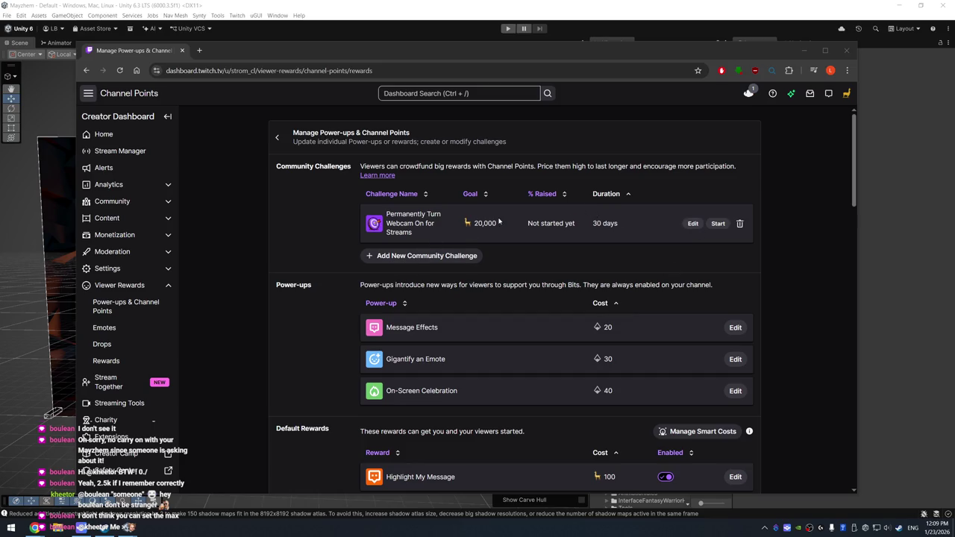
pyautogui.click(718, 223)
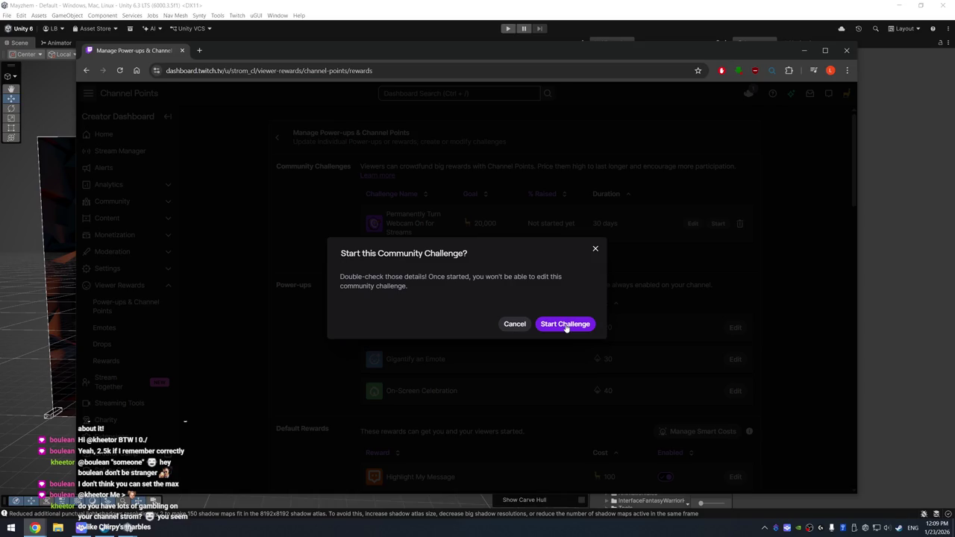
# Confirm starting the webcam challenge, close the browser, and enter Play mode in Unity.
pyautogui.click(566, 325)
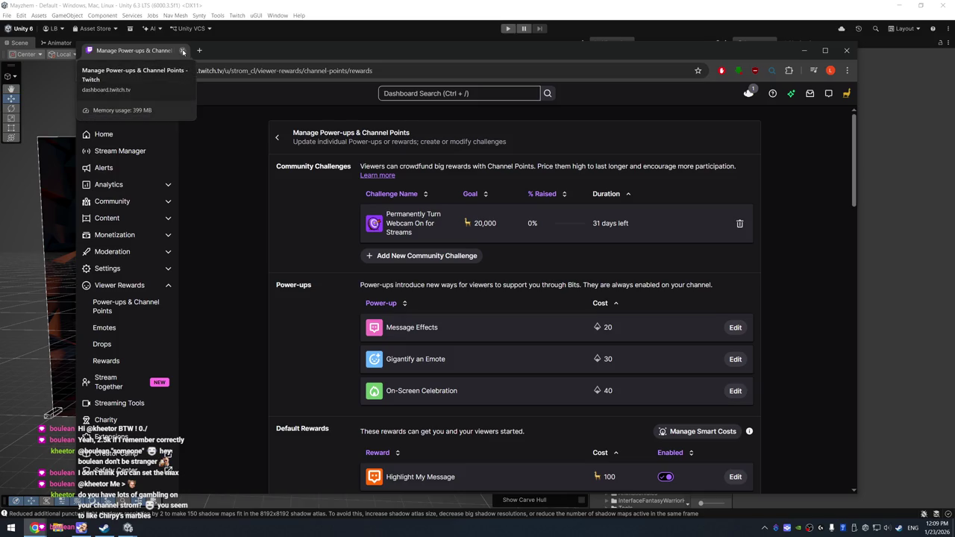
pyautogui.click(183, 51)
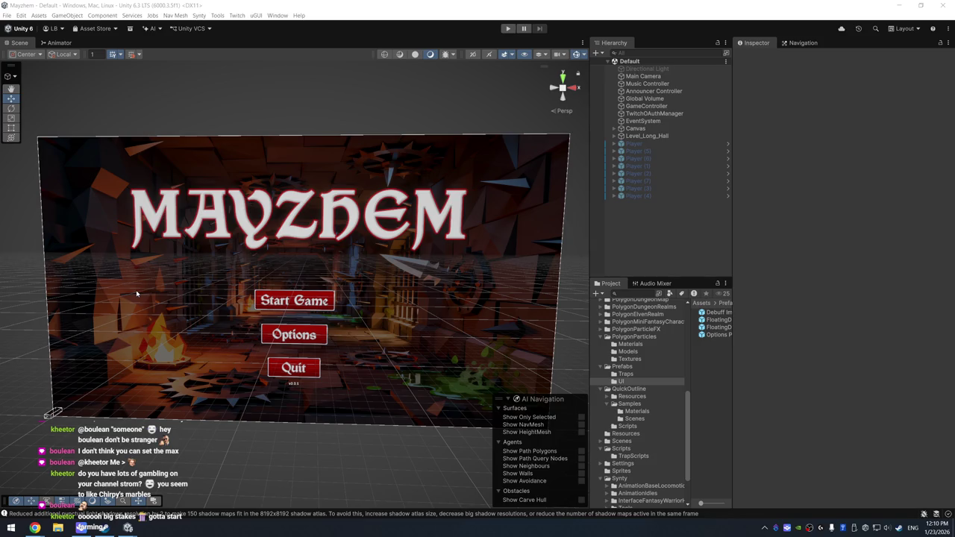
pyautogui.hotkey('ctrl', 'p')
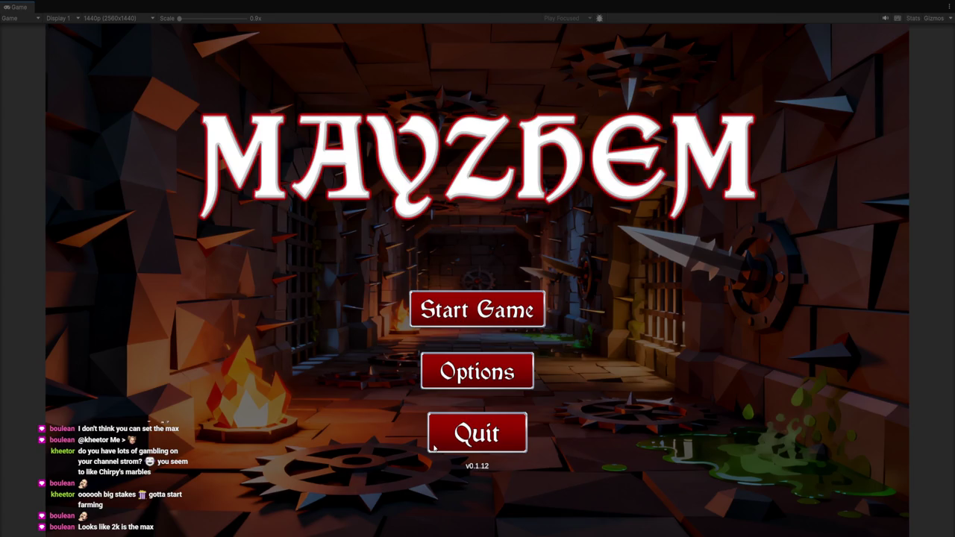
# Test the Quit button on Mayzhem's main menu.
pyautogui.click(433, 448)
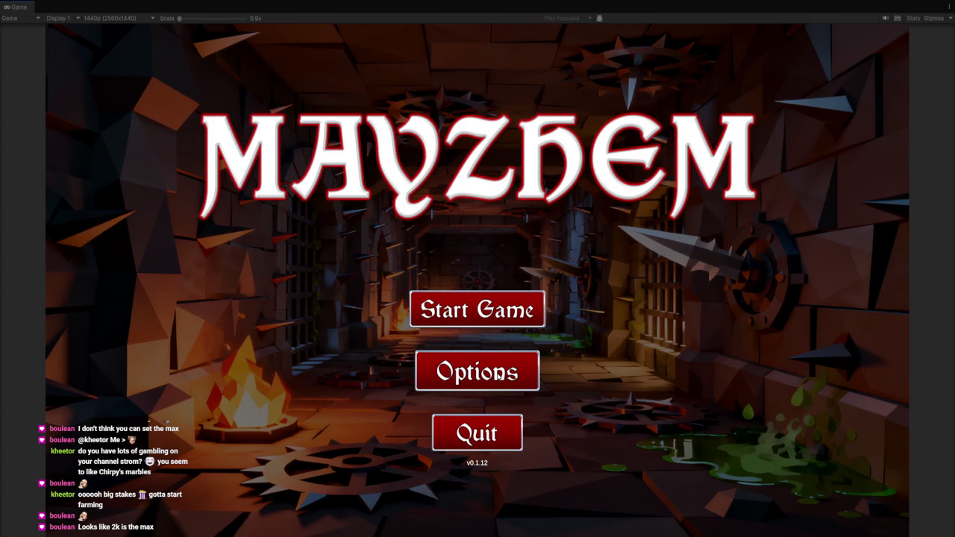
pyautogui.click(498, 376)
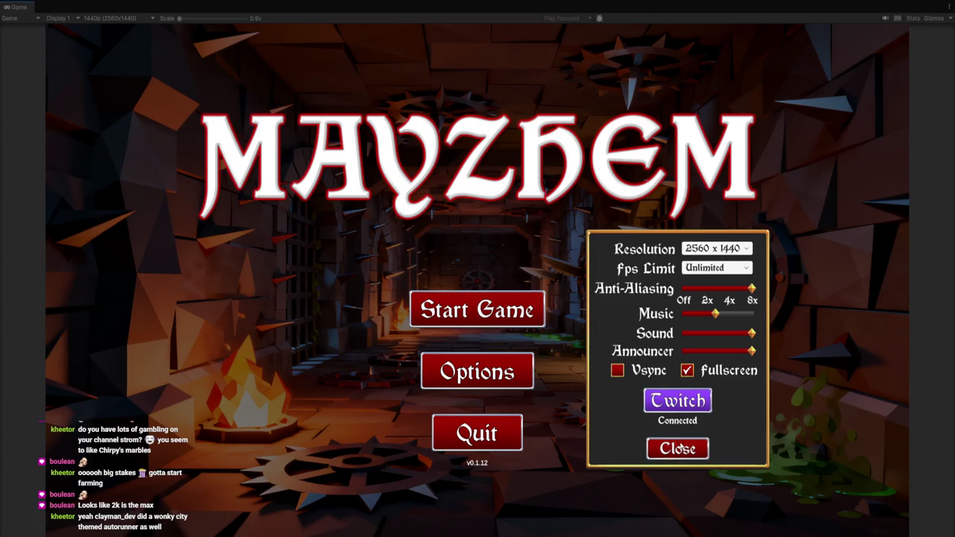
pyautogui.click(684, 450)
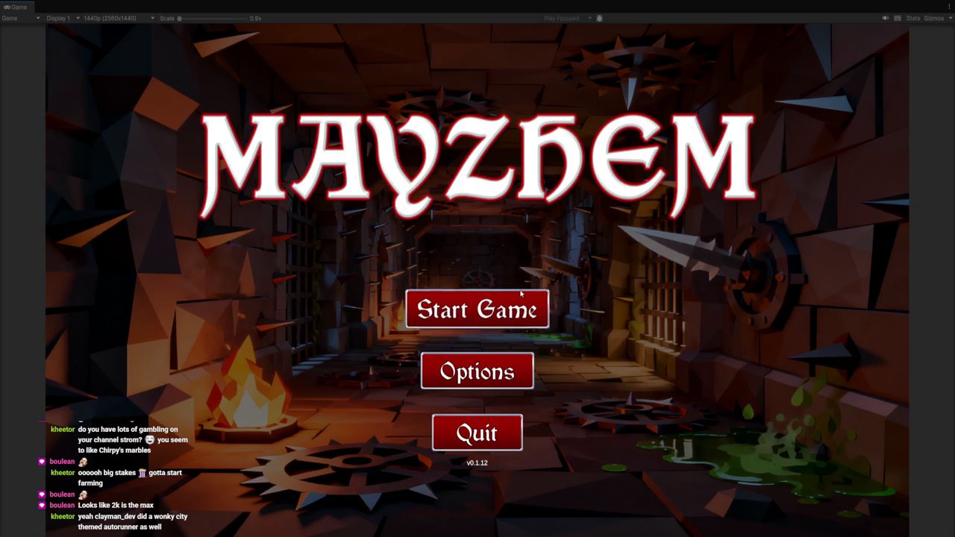
pyautogui.click(471, 307)
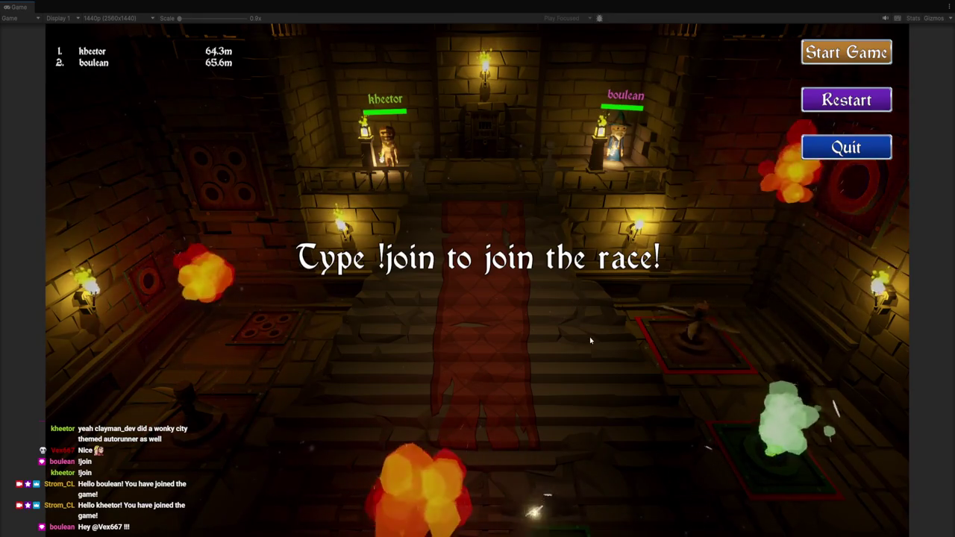
# Stop Play mode and return to the Unity editor.
pyautogui.hotkey('shift', 'space')
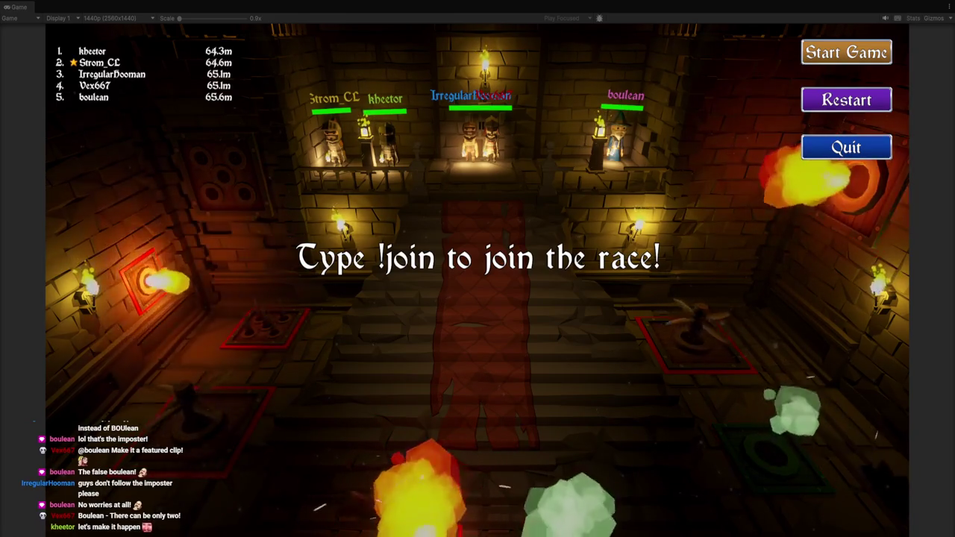
# Start the race countdown with the game's Start Game button.
pyautogui.click(844, 53)
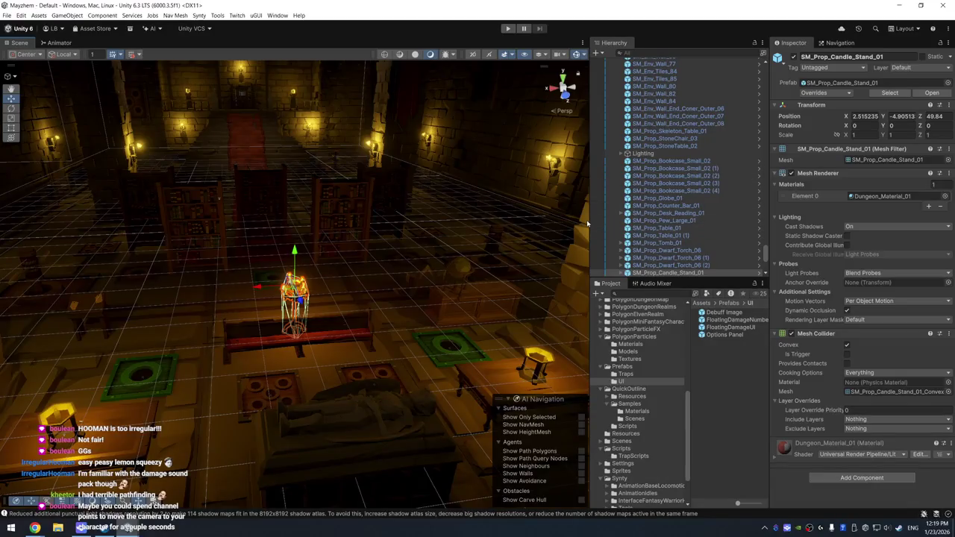
# Widen the Scene view, frame a hall floor tile, and orbit to look down the hall.
pyautogui.moveTo(592, 221); pyautogui.dragTo(657, 221)
pyautogui.moveTo(522, 254)
pyautogui.mouseDown()
pyautogui.moveTo(440, 277)
pyautogui.moveTo(405, 224)
pyautogui.moveTo(393, 222)
pyautogui.mouseUp()
pyautogui.click(244, 118)
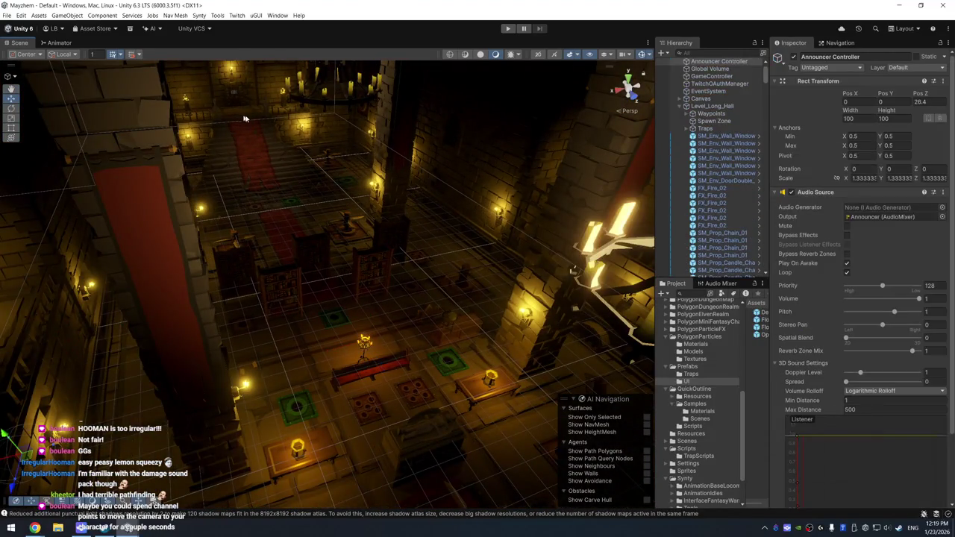
pyautogui.moveTo(246, 119)
pyautogui.mouseDown()
pyautogui.moveTo(247, 182)
pyautogui.moveTo(448, 217)
pyautogui.moveTo(437, 182)
pyautogui.moveTo(417, 211)
pyautogui.moveTo(431, 241)
pyautogui.moveTo(418, 216)
pyautogui.mouseUp()
pyautogui.click(254, 163)
pyautogui.press('f')
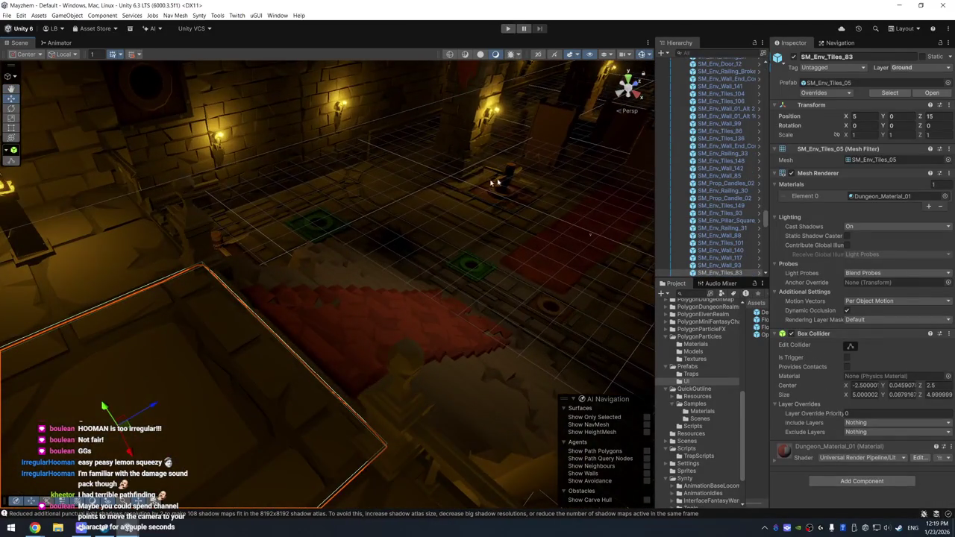
pyautogui.moveTo(495, 184)
pyautogui.mouseDown()
pyautogui.moveTo(536, 131)
pyautogui.moveTo(414, 194)
pyautogui.moveTo(442, 153)
pyautogui.moveTo(372, 212)
pyautogui.moveTo(396, 250)
pyautogui.mouseUp()
# Select the Waypoints group under Level_Long_Hall and expand it to list its waypoints.
pyautogui.scroll(-5, 735, 190)
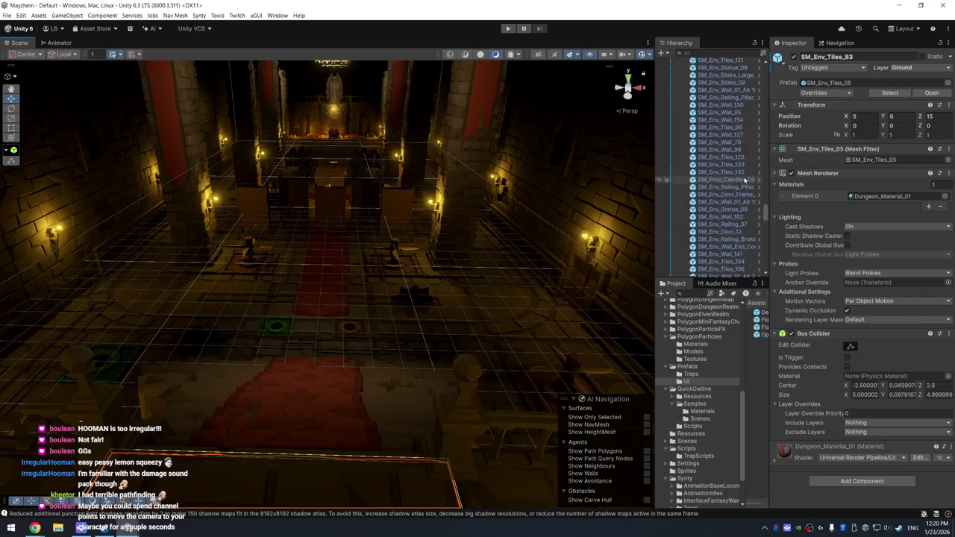
pyautogui.scroll(15, 765, 201)
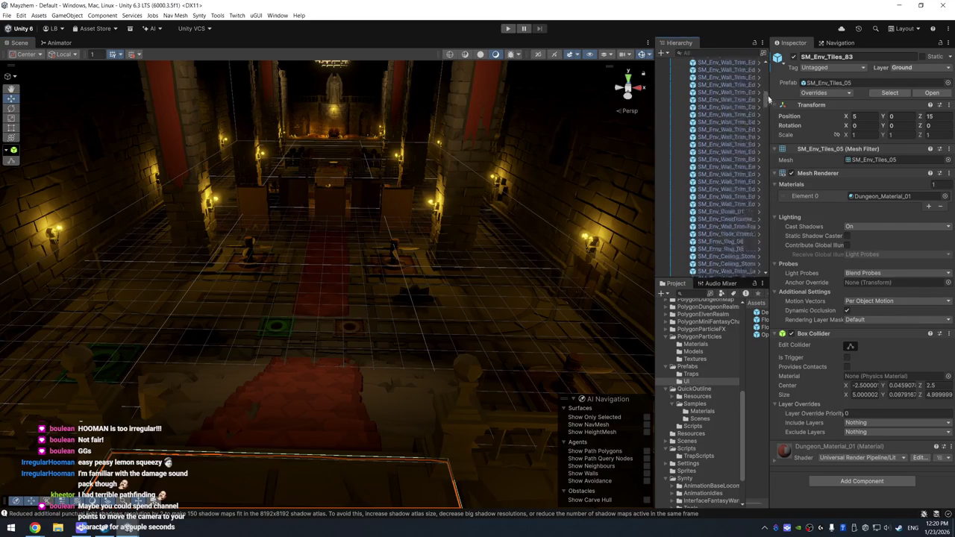
pyautogui.click(711, 144)
pyautogui.press('Right')
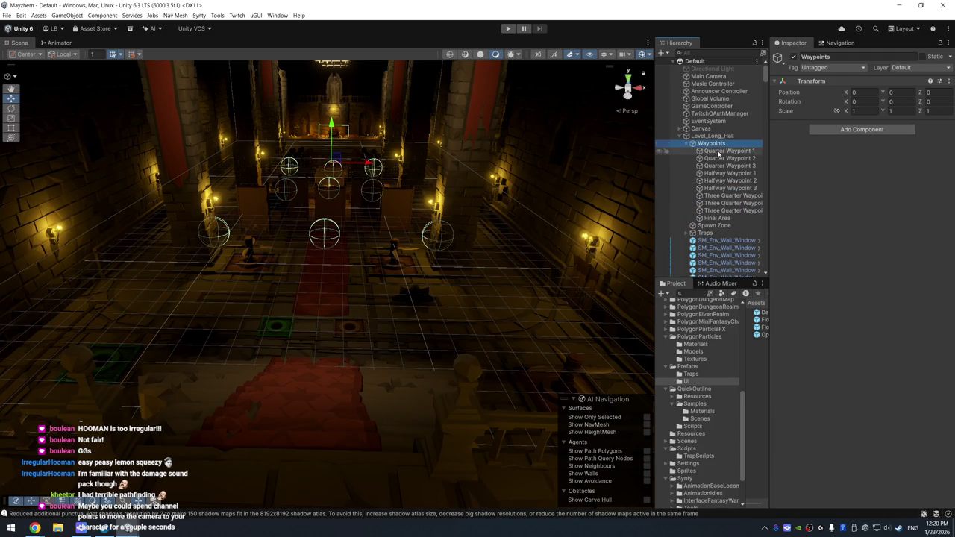
# Multi-select the waypoints from Quarter Waypoint 1 through Three Quarter Waypoint 3.
pyautogui.press('Down')
pyautogui.press('Down')
pyautogui.press('Down')
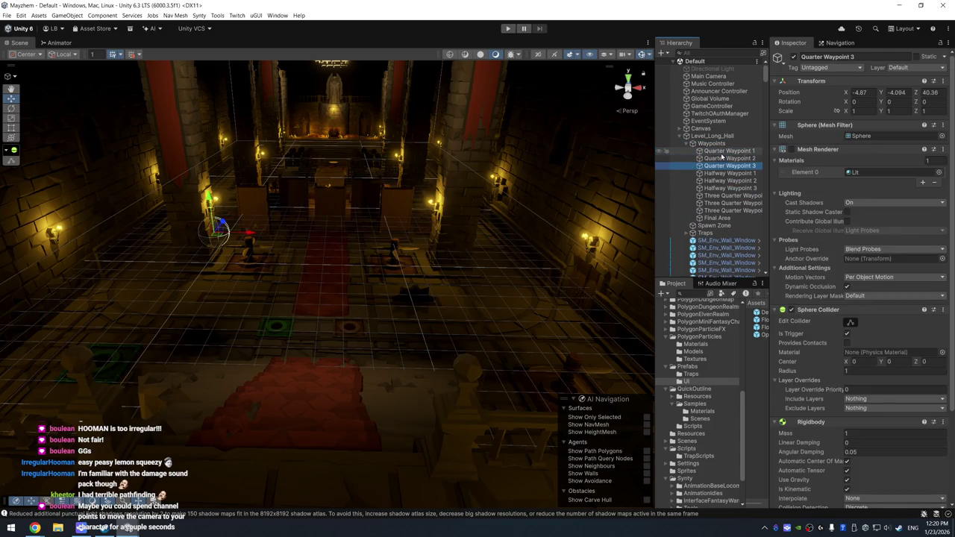
pyautogui.press('Up')
pyautogui.press('Up')
pyautogui.hotkey('shift', 'Down')
pyautogui.hotkey('shift', 'Down')
pyautogui.hotkey('shift', 'Down')
pyautogui.hotkey('shift', 'Down')
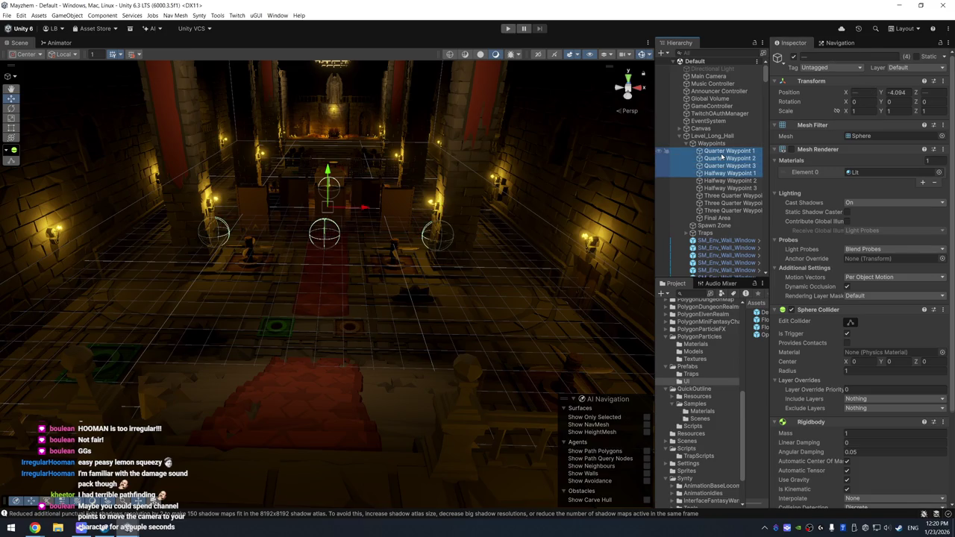
pyautogui.hotkey('shift', 'Down')
pyautogui.hotkey('shift', 'Down')
pyautogui.hotkey('shift', 'Down')
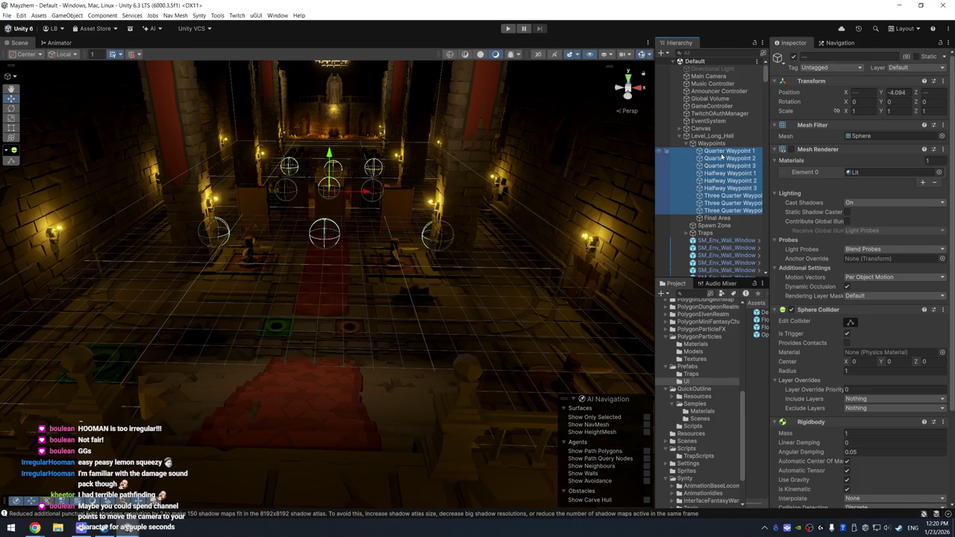
pyautogui.hotkey('shift', 'Down')
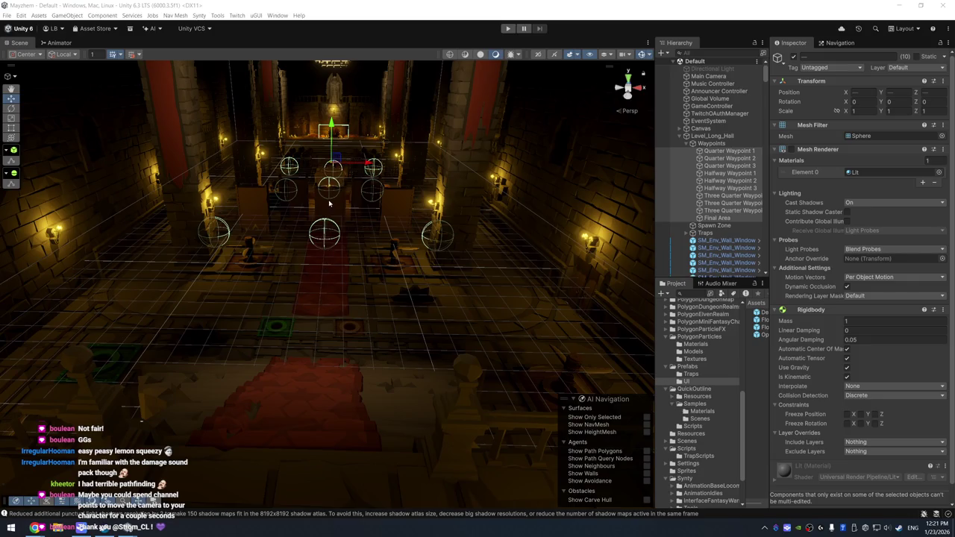
# Widen the Hierarchy, frame the bookcase from above, and disable the Directional Light.
pyautogui.moveTo(412, 175)
pyautogui.mouseDown()
pyautogui.moveTo(352, 299)
pyautogui.moveTo(364, 223)
pyautogui.mouseUp()
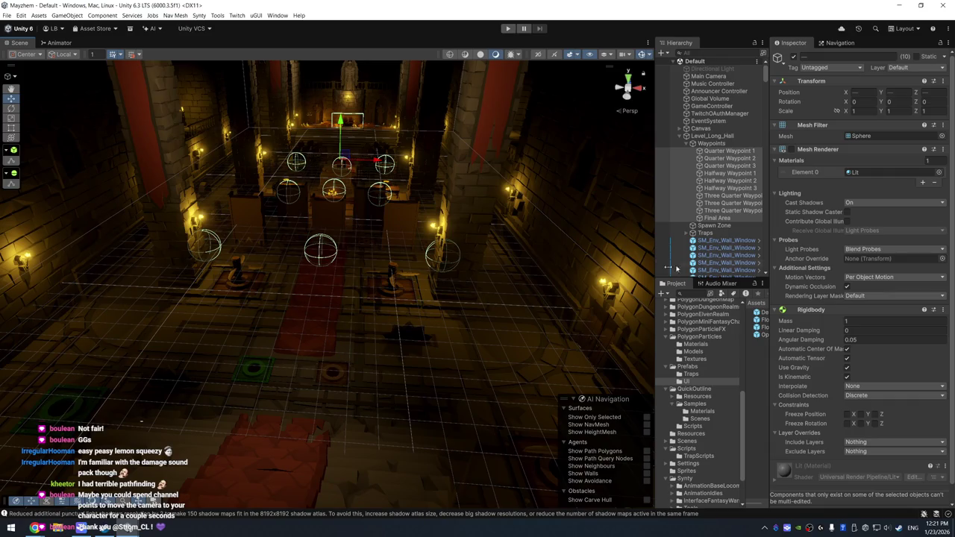
pyautogui.moveTo(770, 267); pyautogui.dragTo(819, 267)
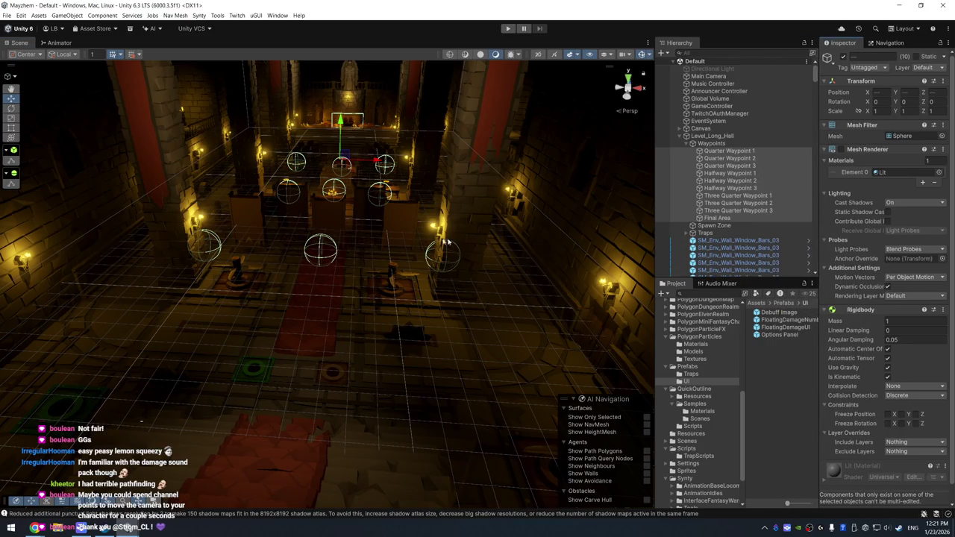
pyautogui.scroll(-5, 506, 220)
pyautogui.click(597, 198)
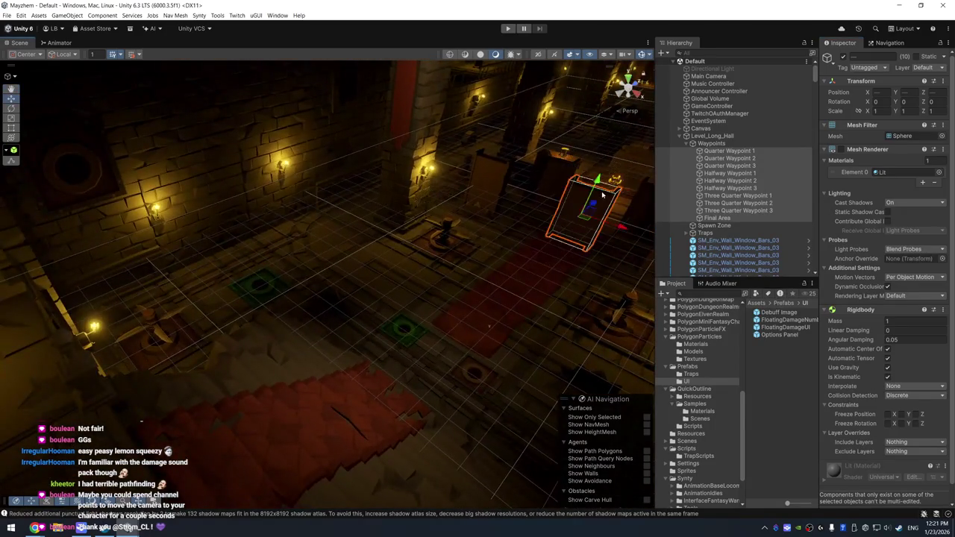
pyautogui.press('f')
pyautogui.moveTo(588, 201)
pyautogui.mouseDown()
pyautogui.moveTo(290, 251)
pyautogui.moveTo(361, 144)
pyautogui.moveTo(362, 341)
pyautogui.mouseUp()
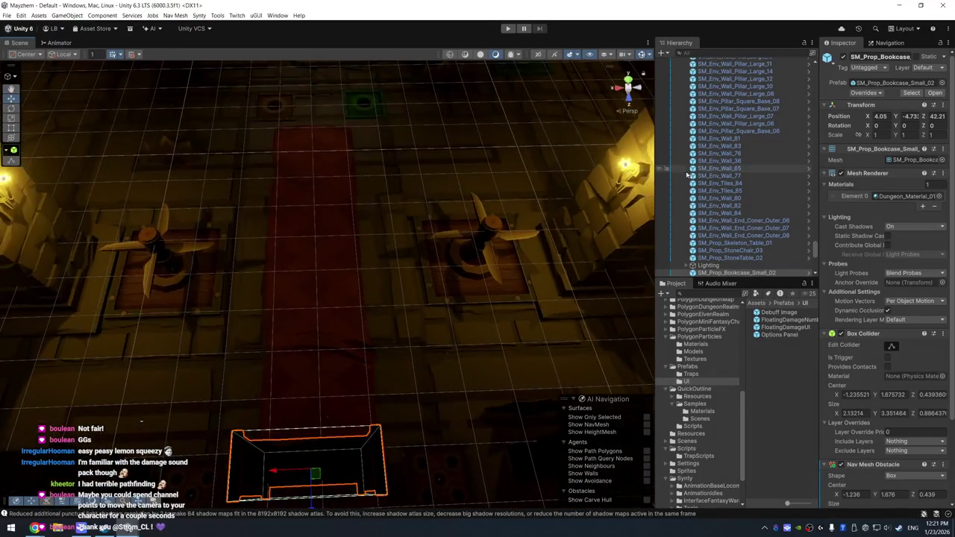
pyautogui.scroll(5, 747, 165)
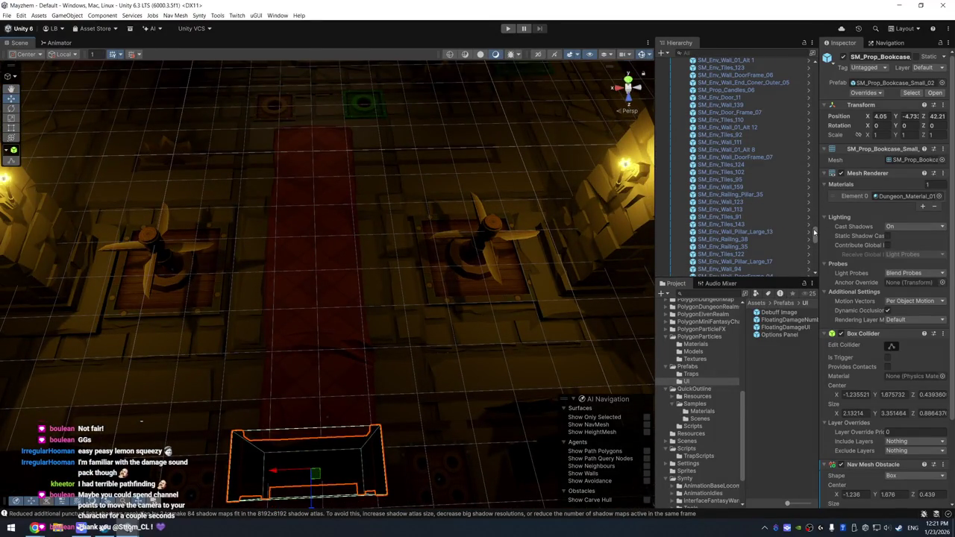
pyautogui.moveTo(816, 233); pyautogui.dragTo(815, 65)
pyautogui.click(712, 68)
pyautogui.click(842, 57)
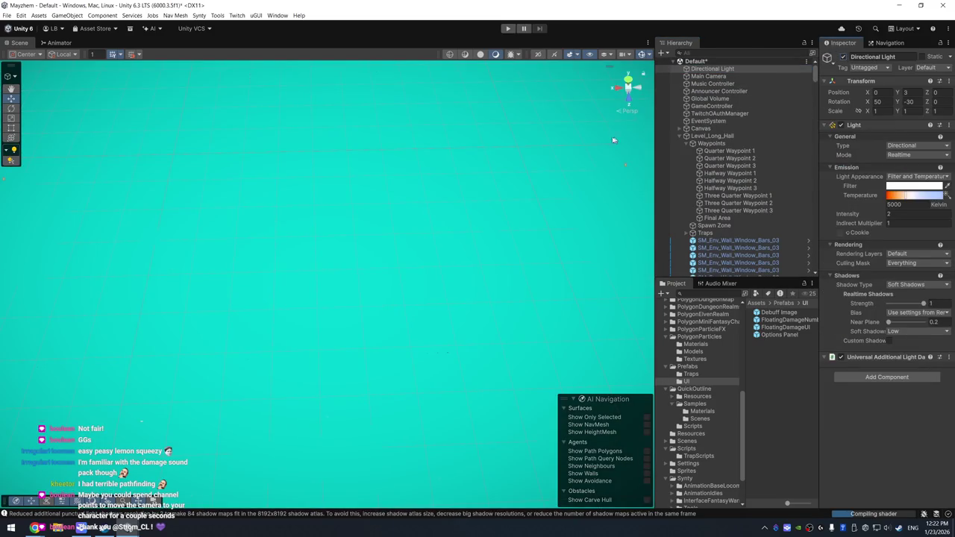
# Frame the middle green Poison Trap from above and start the game in Play mode.
pyautogui.moveTo(473, 229); pyautogui.dragTo(446, 173)
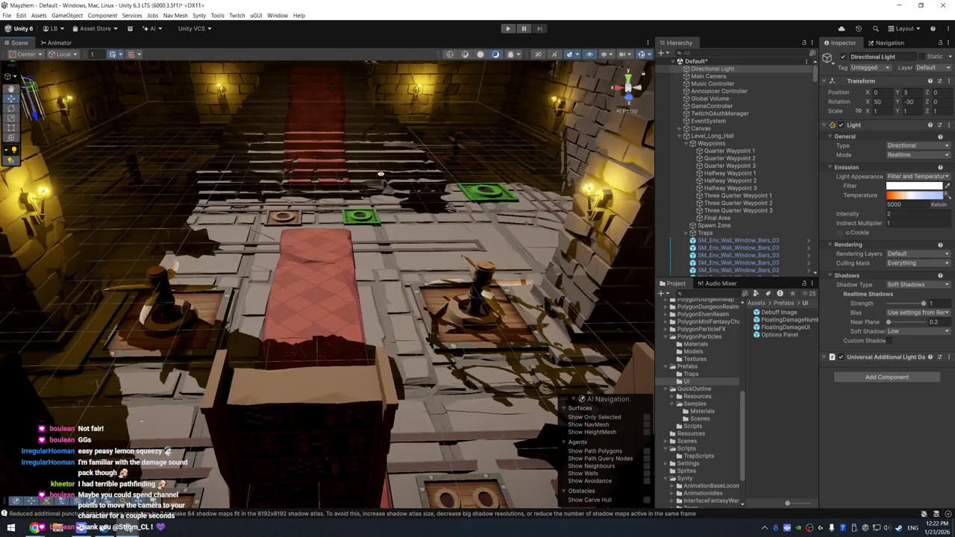
pyautogui.moveTo(382, 173)
pyautogui.mouseDown()
pyautogui.moveTo(402, 179)
pyautogui.moveTo(346, 302)
pyautogui.moveTo(318, 246)
pyautogui.moveTo(433, 263)
pyautogui.mouseUp()
pyautogui.click(453, 300)
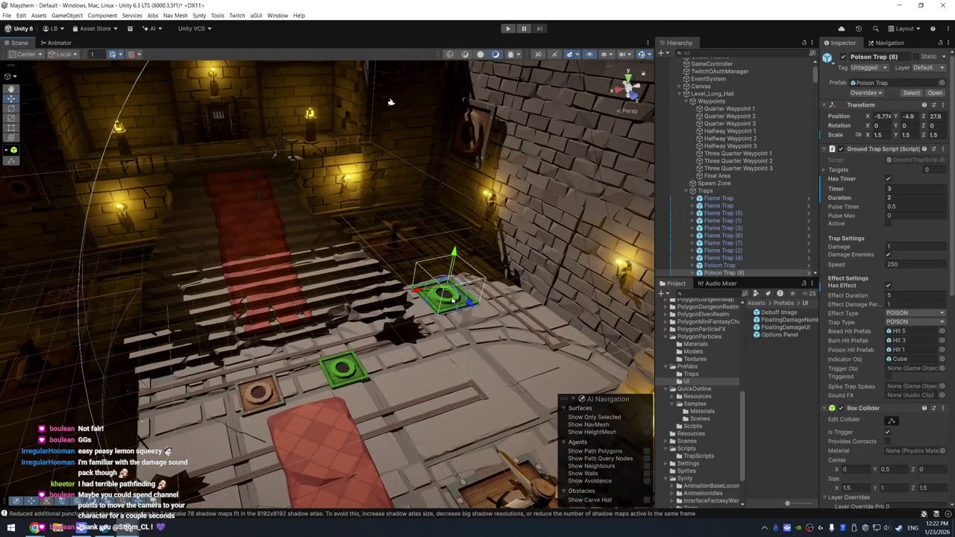
pyautogui.click(343, 369)
pyautogui.press('f')
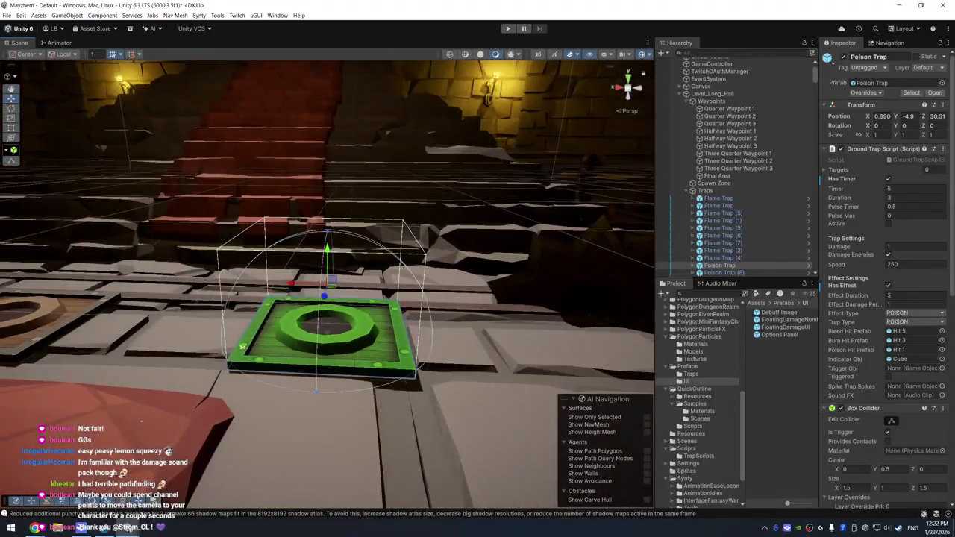
pyautogui.moveTo(149, 314)
pyautogui.mouseDown()
pyautogui.moveTo(181, 299)
pyautogui.moveTo(331, 293)
pyautogui.mouseUp()
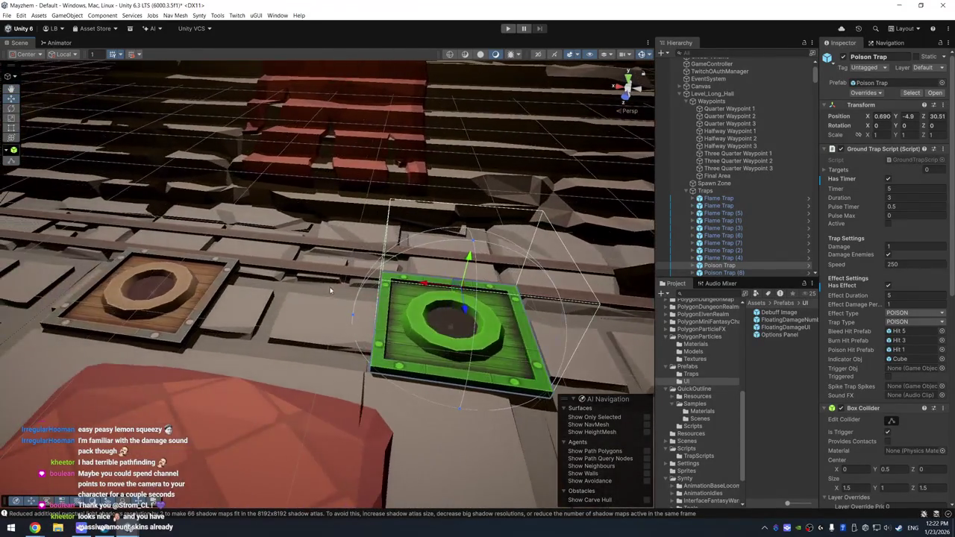
pyautogui.click(509, 29)
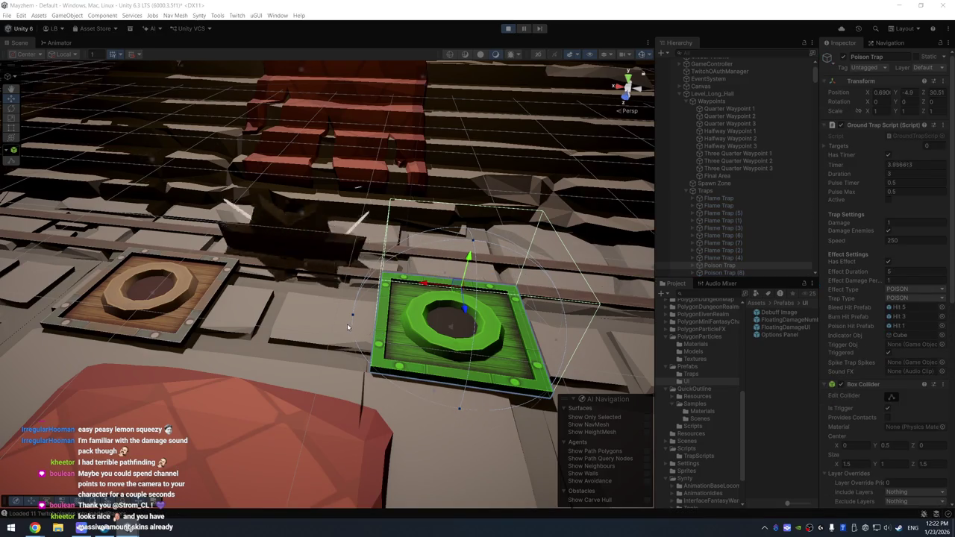
# Select the SawBlade trap and frame it while the game runs.
pyautogui.scroll(-2, 347, 327)
pyautogui.scroll(-2, 313, 276)
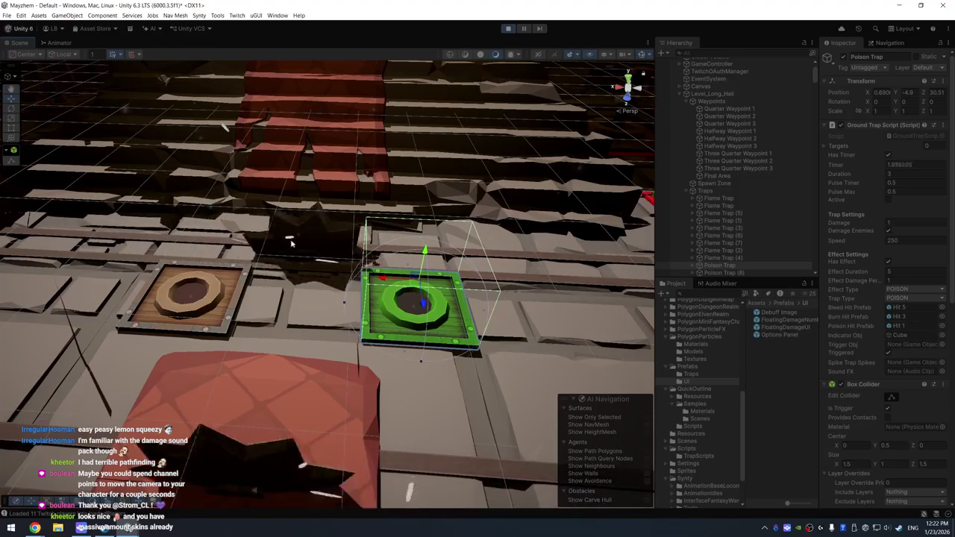
pyautogui.scroll(1, 291, 242)
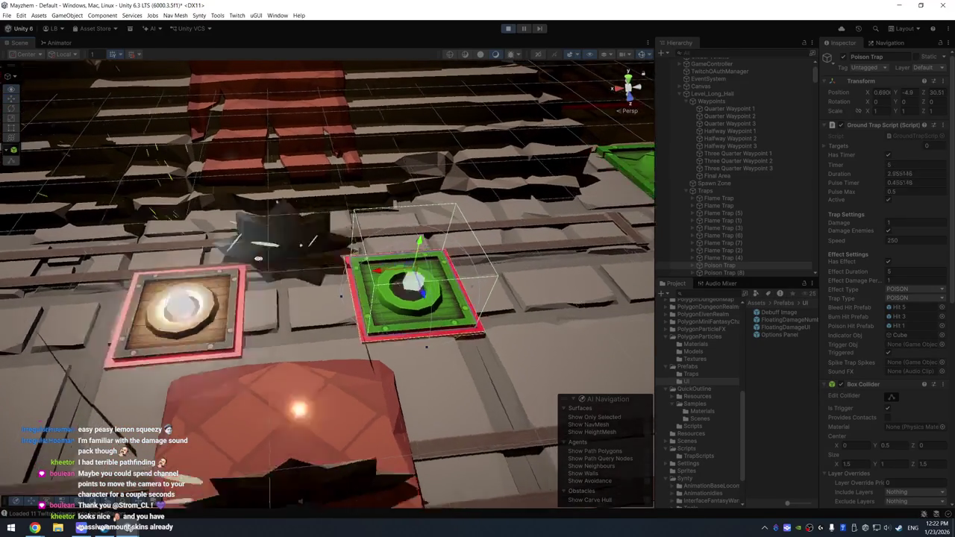
pyautogui.moveTo(258, 258); pyautogui.dragTo(359, 183)
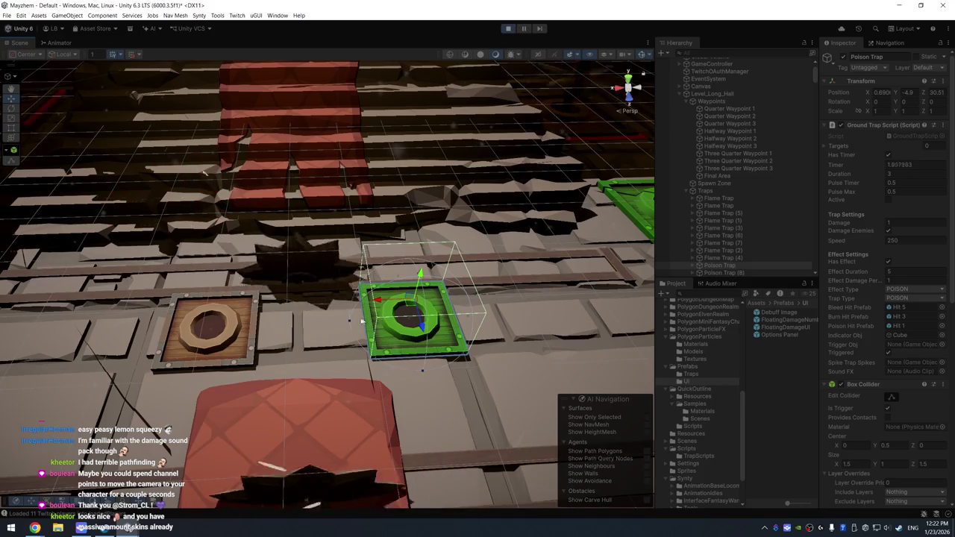
pyautogui.click(330, 267)
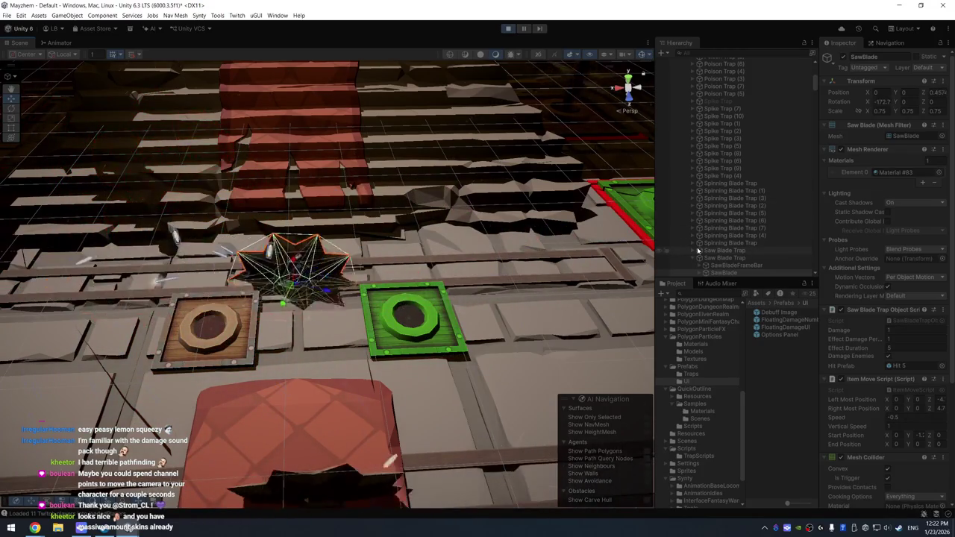
pyautogui.press('f')
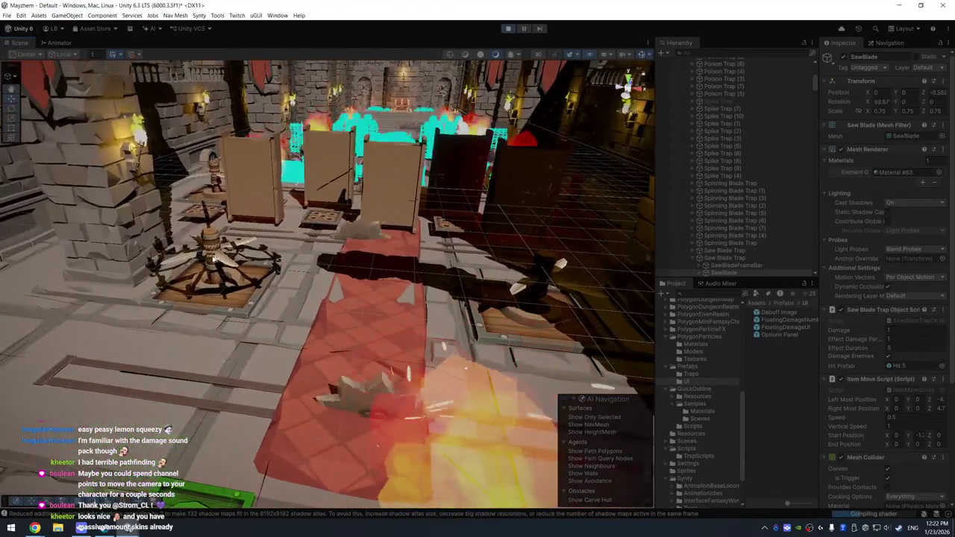
# Frame the spinning Cutter and the needle spike trap, then stop Play mode.
pyautogui.click(214, 258)
pyautogui.press('f')
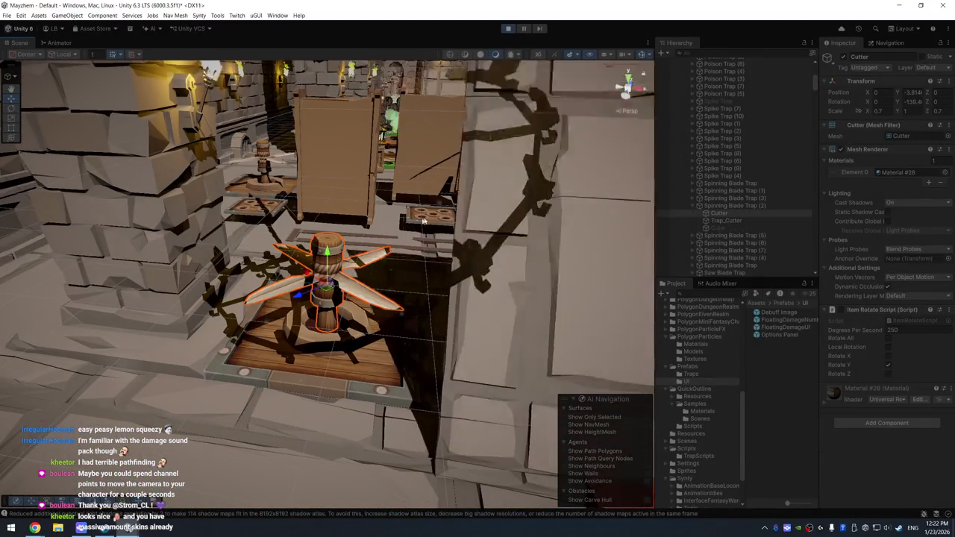
pyautogui.click(426, 219)
pyautogui.press('f')
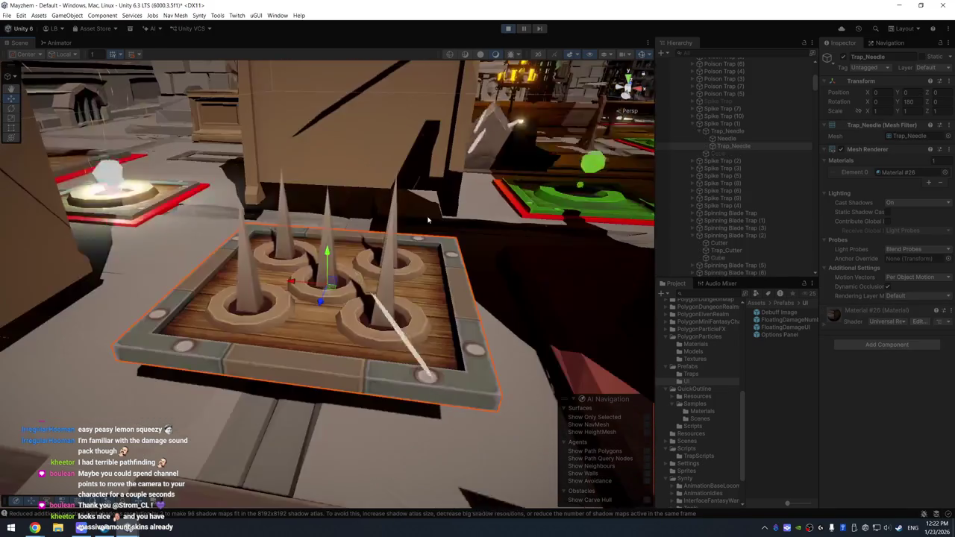
pyautogui.moveTo(389, 177)
pyautogui.mouseDown()
pyautogui.moveTo(369, 253)
pyautogui.moveTo(359, 194)
pyautogui.moveTo(355, 236)
pyautogui.moveTo(356, 224)
pyautogui.mouseUp()
pyautogui.scroll(-5, 370, 253)
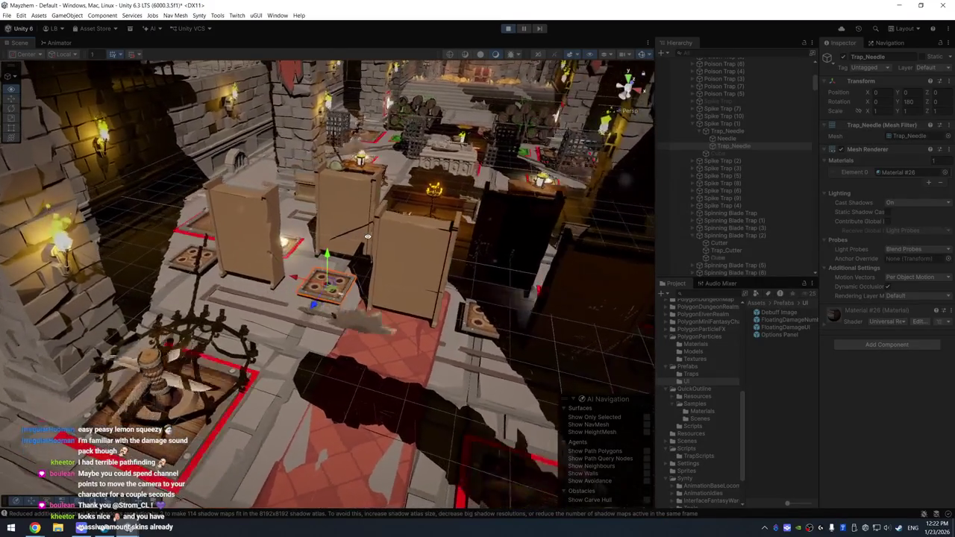
pyautogui.click(507, 29)
pyautogui.moveTo(432, 121)
pyautogui.mouseDown()
pyautogui.moveTo(340, 201)
pyautogui.moveTo(358, 187)
pyautogui.mouseUp()
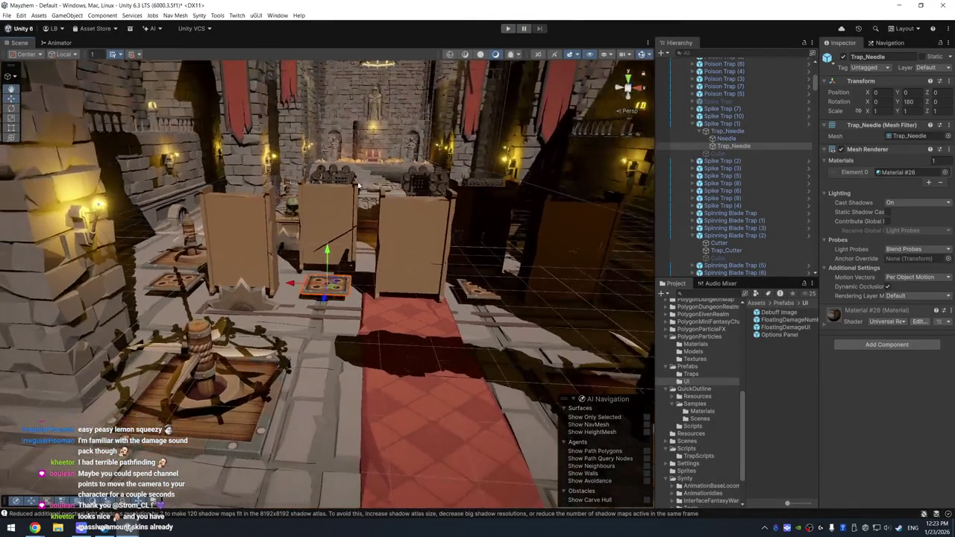
# Select Spike Traps (1), (2) and (3) and lower them slightly.
pyautogui.keyDown('shift'); pyautogui.click(179, 291); pyautogui.keyUp('shift')
pyautogui.keyDown('shift'); pyautogui.click(494, 300); pyautogui.keyUp('shift')
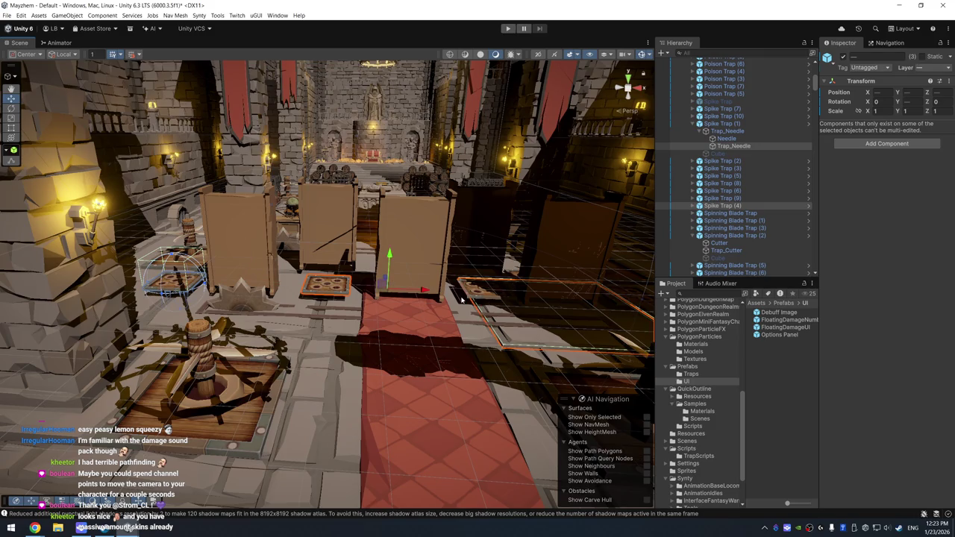
pyautogui.click(463, 299)
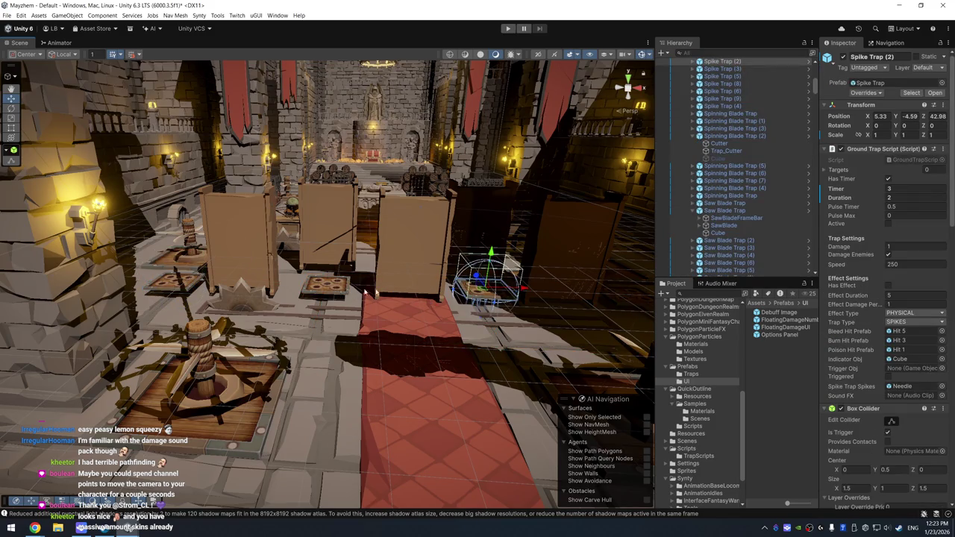
pyautogui.scroll(3, 746, 123)
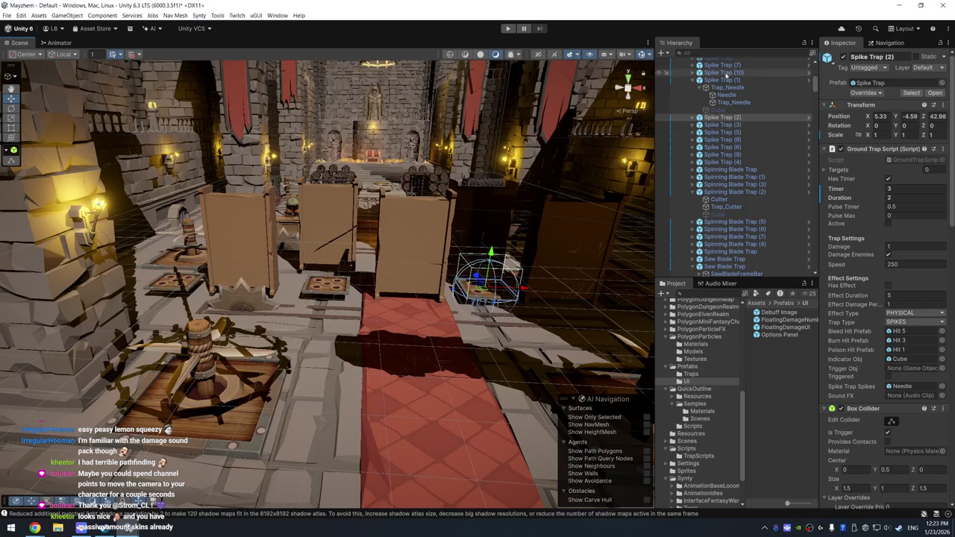
pyautogui.click(725, 80)
pyautogui.click(729, 73)
pyautogui.click(724, 80)
pyautogui.click(724, 118)
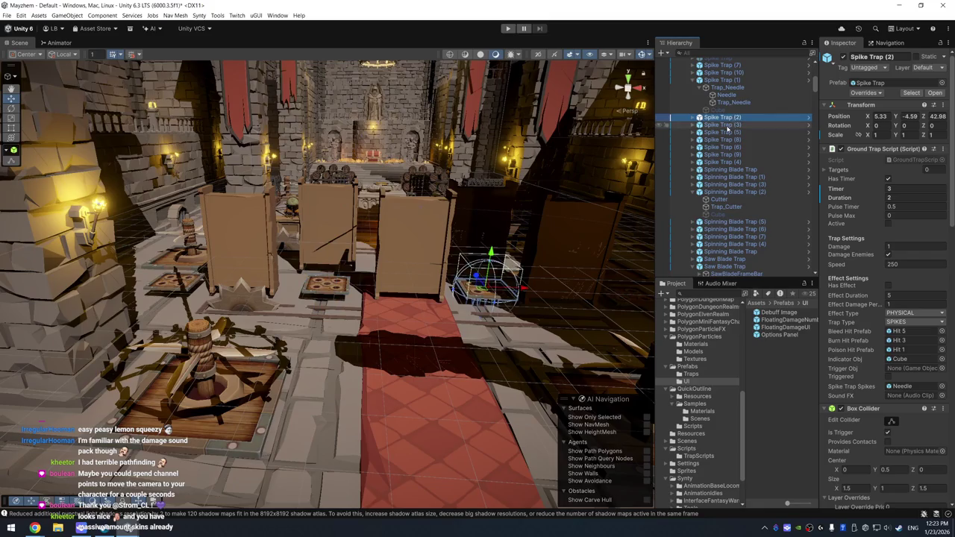
pyautogui.keyDown('ctrl'); pyautogui.click(724, 125); pyautogui.keyUp('ctrl')
pyautogui.keyDown('ctrl'); pyautogui.click(725, 80); pyautogui.keyUp('ctrl')
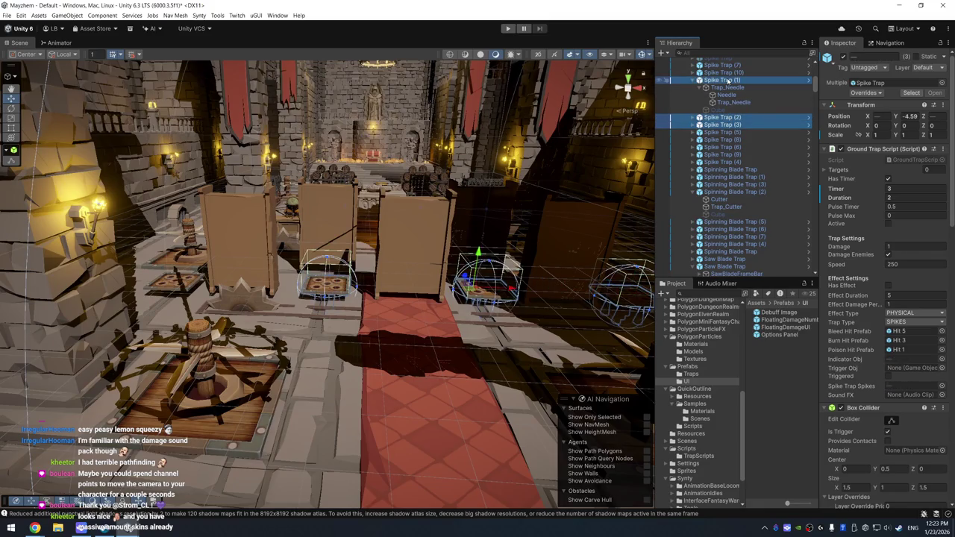
pyautogui.moveTo(479, 254); pyautogui.dragTo(482, 263)
# Lower Spike Trap (4), undo that move, and frame Flame Trap (2) from above.
pyautogui.click(183, 293)
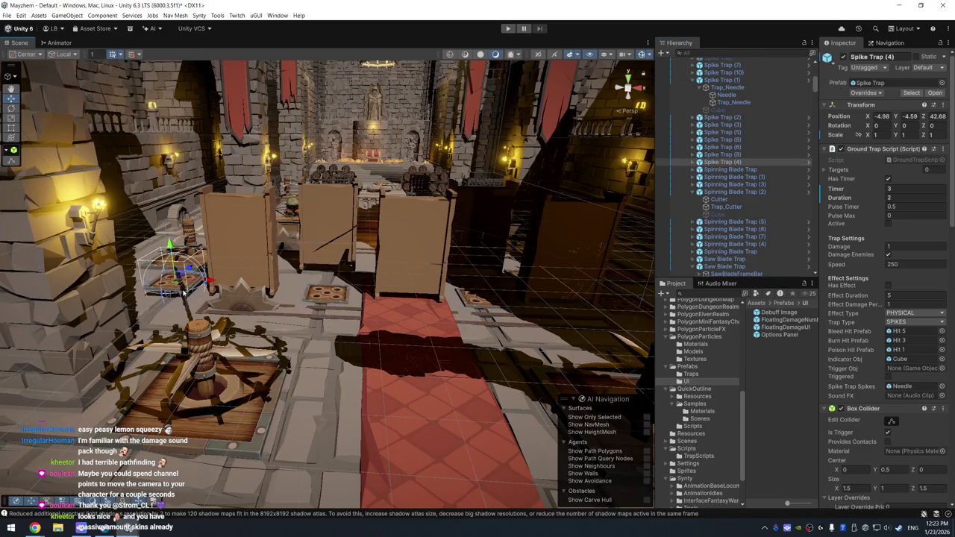
pyautogui.moveTo(171, 244)
pyautogui.mouseDown()
pyautogui.moveTo(179, 252)
pyautogui.moveTo(436, 234)
pyautogui.moveTo(380, 231)
pyautogui.mouseUp()
pyautogui.hotkey('ctrl', 'z')
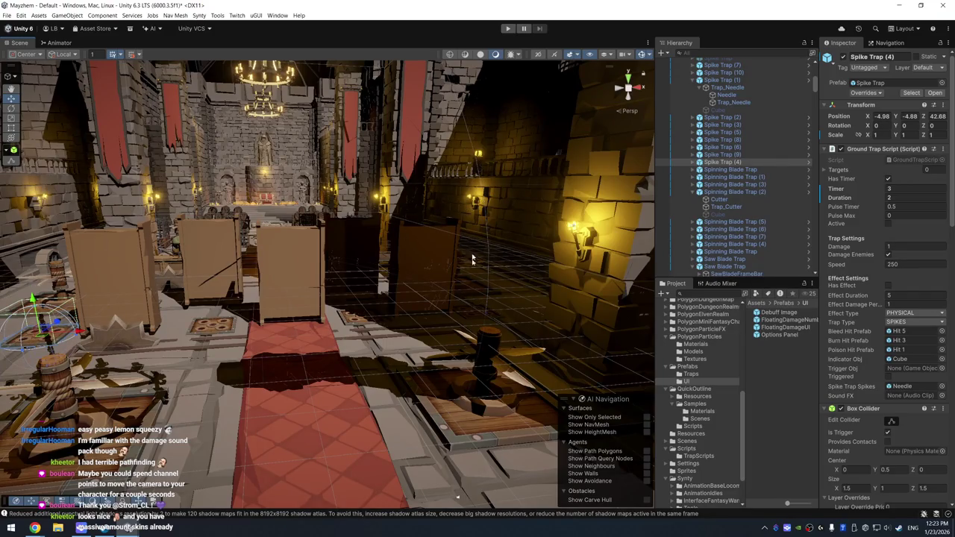
pyautogui.click(479, 313)
pyautogui.moveTo(479, 313); pyautogui.dragTo(277, 203)
pyautogui.click(401, 203)
pyautogui.press('f')
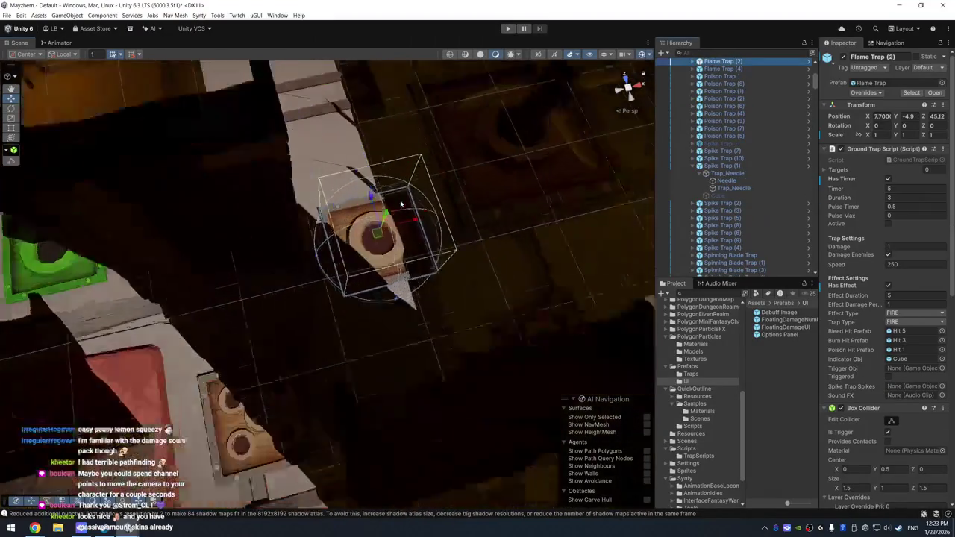
# Frame the red carpet tile and place the PowerUp prefab from Assets > Prefabs onto it.
pyautogui.scroll(-10, 421, 152)
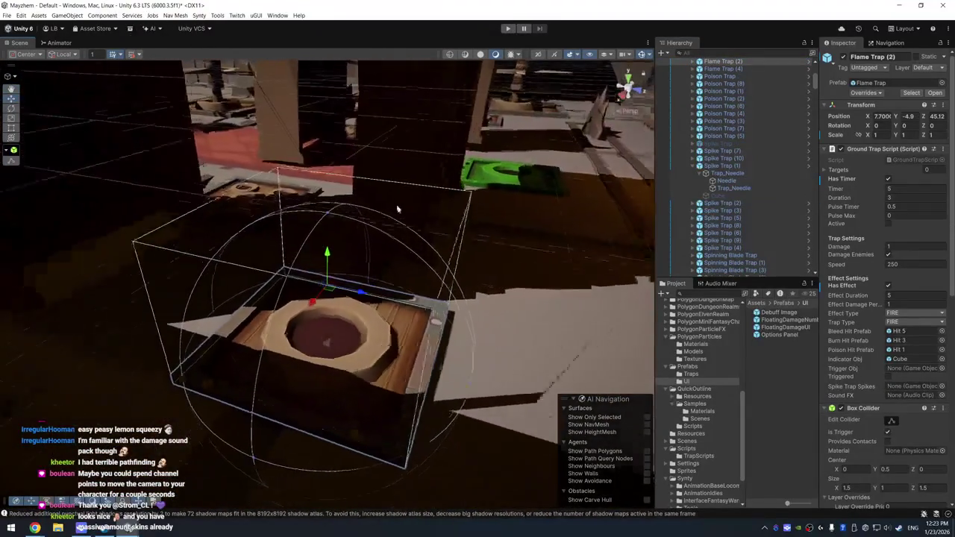
pyautogui.scroll(-5, 422, 151)
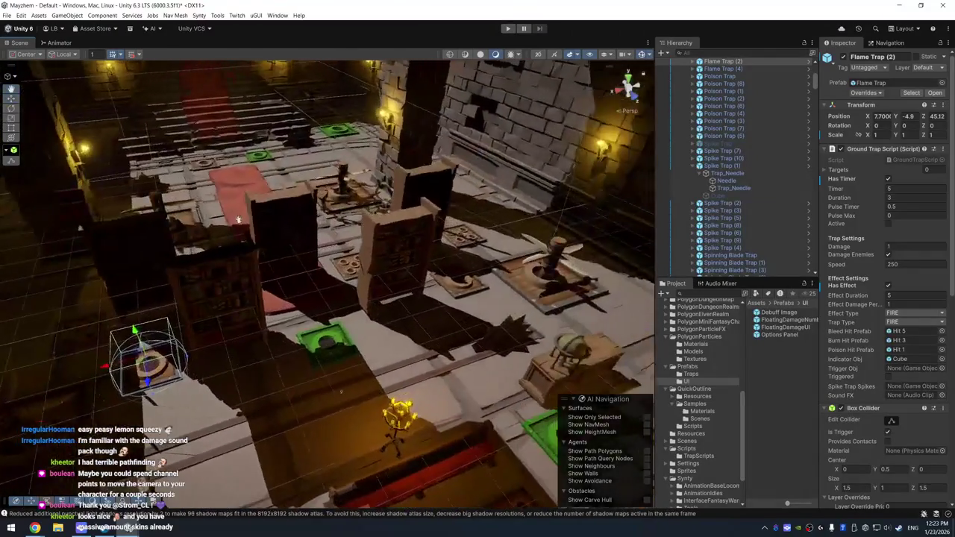
pyautogui.click(231, 166)
pyautogui.click(231, 165)
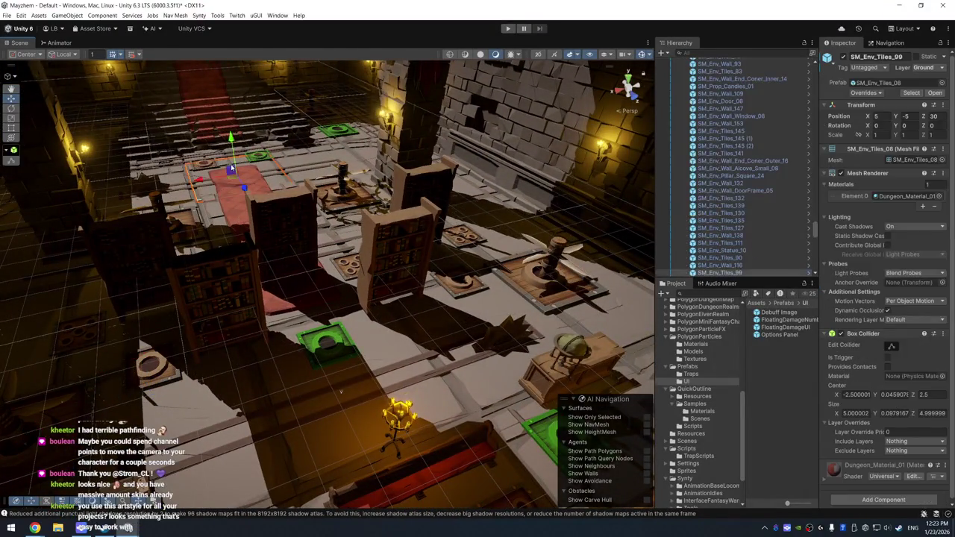
pyautogui.press('f')
pyautogui.scroll(-2, 709, 384)
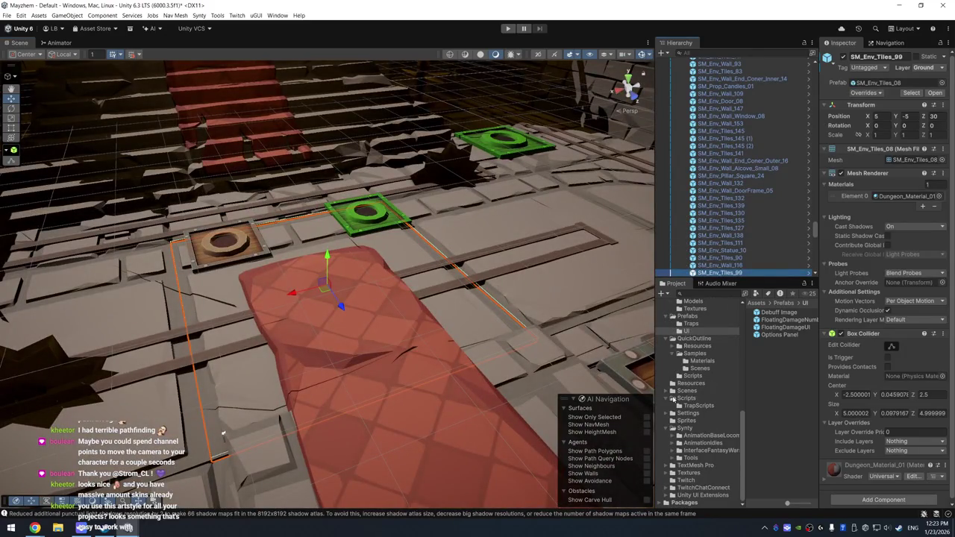
pyautogui.scroll(5, 686, 422)
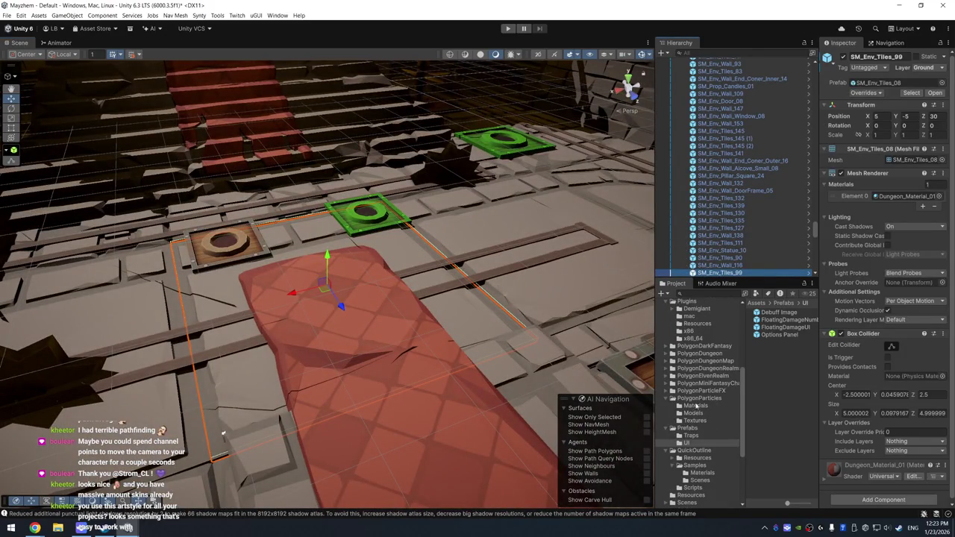
pyautogui.scroll(-3, 696, 407)
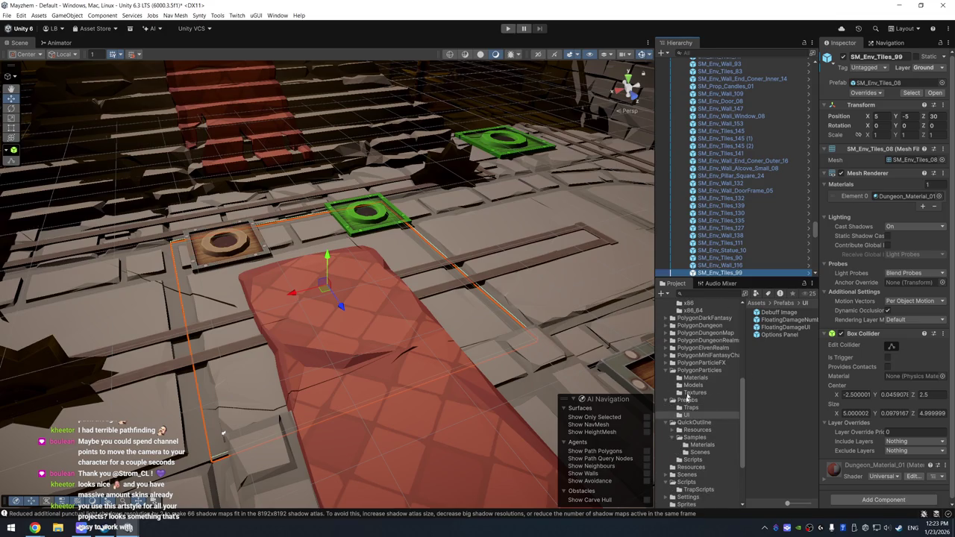
pyautogui.click(689, 402)
pyautogui.moveTo(773, 342)
pyautogui.mouseDown()
pyautogui.moveTo(326, 285)
pyautogui.moveTo(345, 302)
pyautogui.mouseUp()
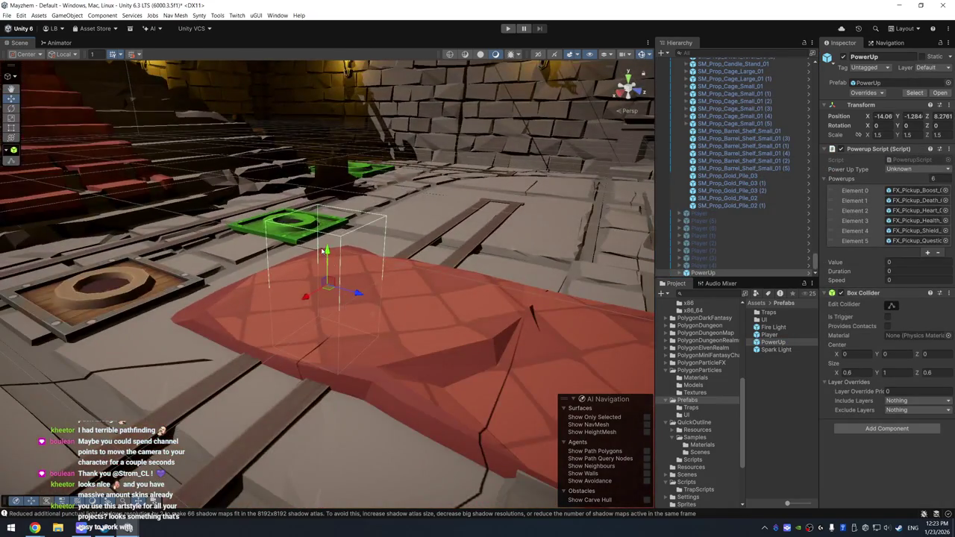
# Raise the PowerUp to about -0.27 on Y and select all six FX_Pickup children.
pyautogui.moveTo(326, 250)
pyautogui.mouseDown()
pyautogui.moveTo(326, 131)
pyautogui.moveTo(327, 157)
pyautogui.mouseUp()
pyautogui.click(733, 273)
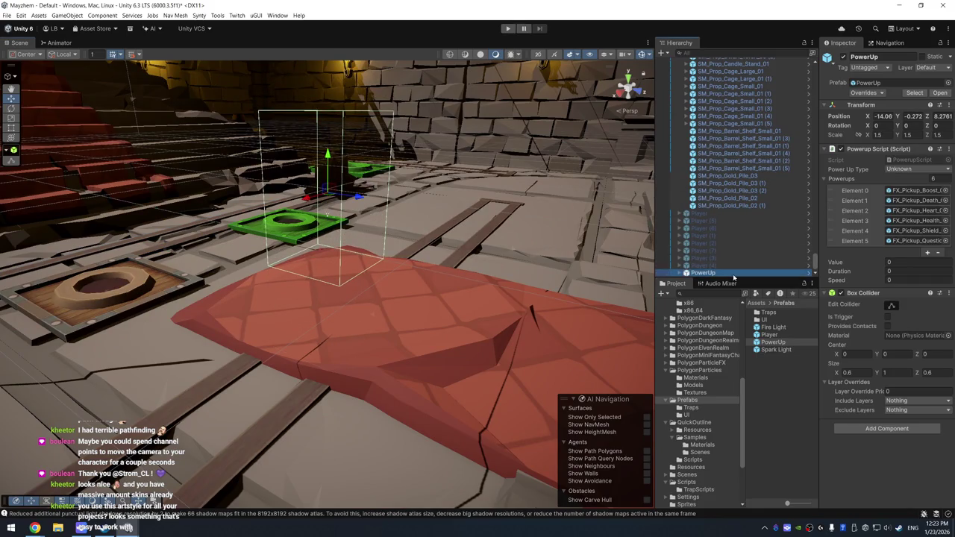
pyautogui.press('Right')
pyautogui.press('Down')
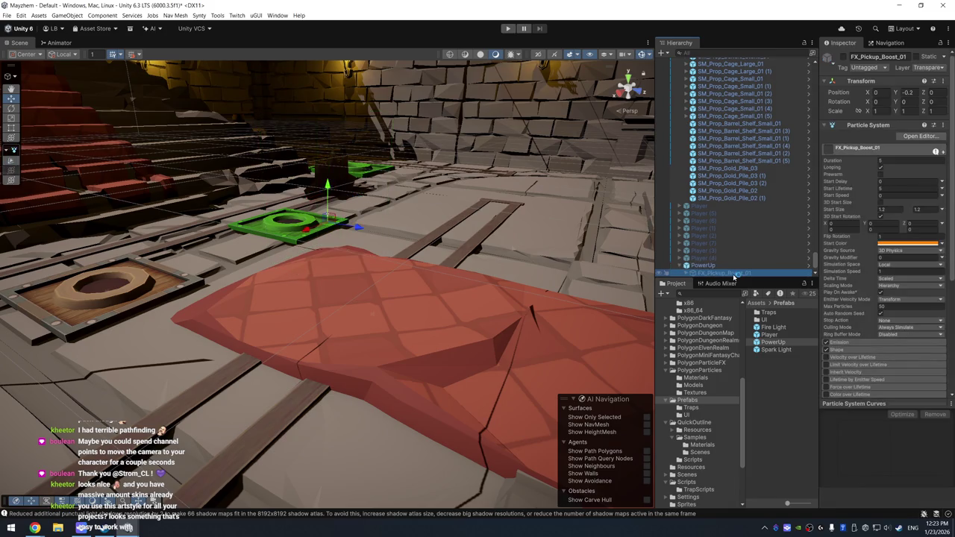
pyautogui.scroll(-2, 759, 243)
pyautogui.keyDown('shift'); pyautogui.click(756, 265); pyautogui.keyUp('shift')
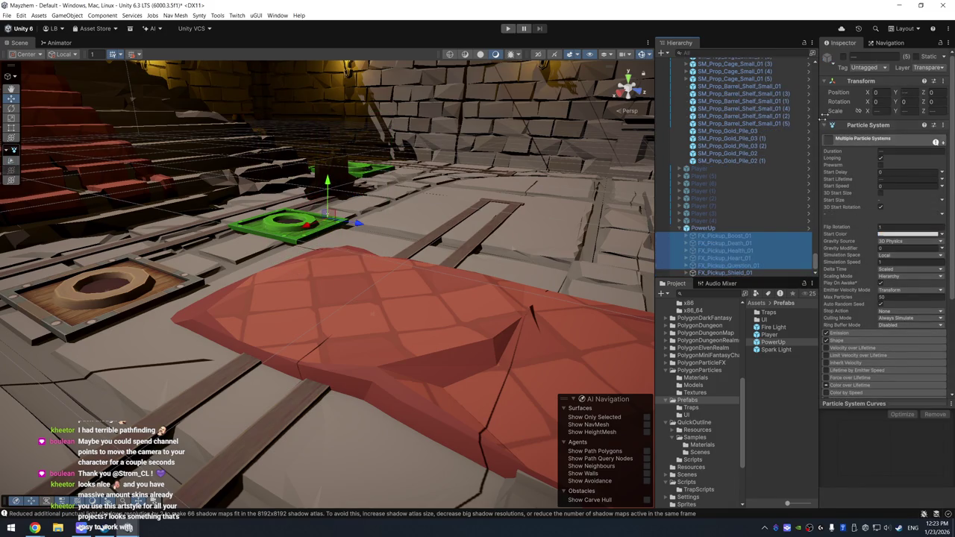
# Play the six FX_Pickup effects from the Particles overlay, frame them, and reselect PowerUp.
pyautogui.click(849, 60)
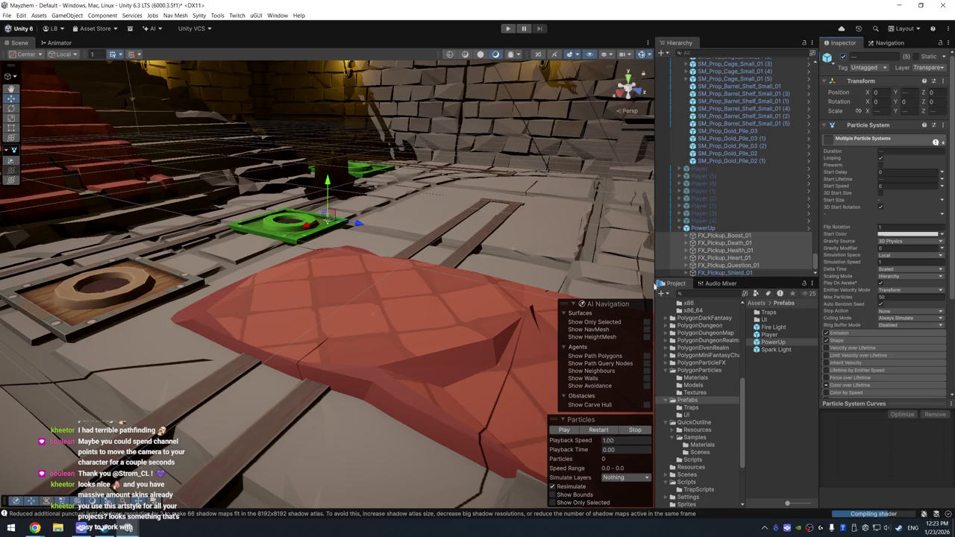
pyautogui.click(616, 430)
pyautogui.press('f')
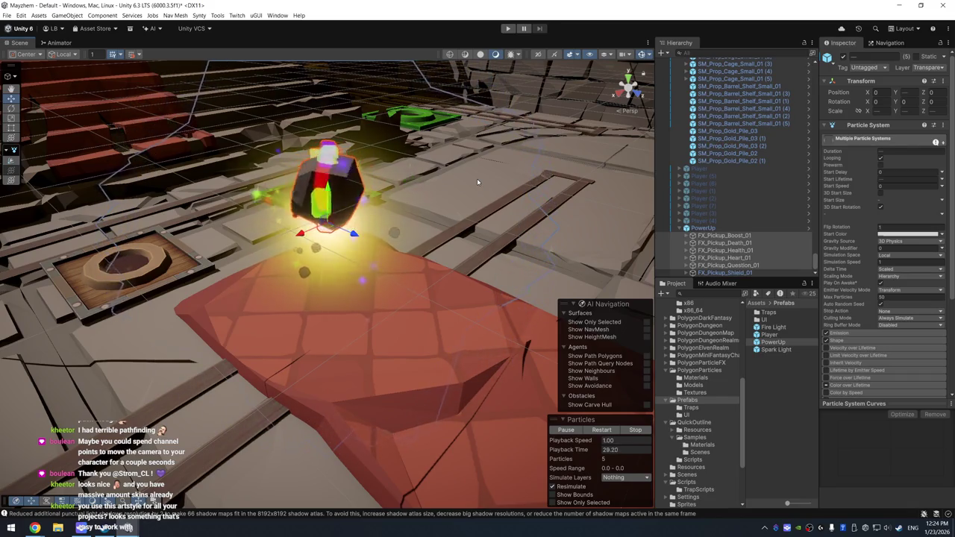
pyautogui.click(299, 186)
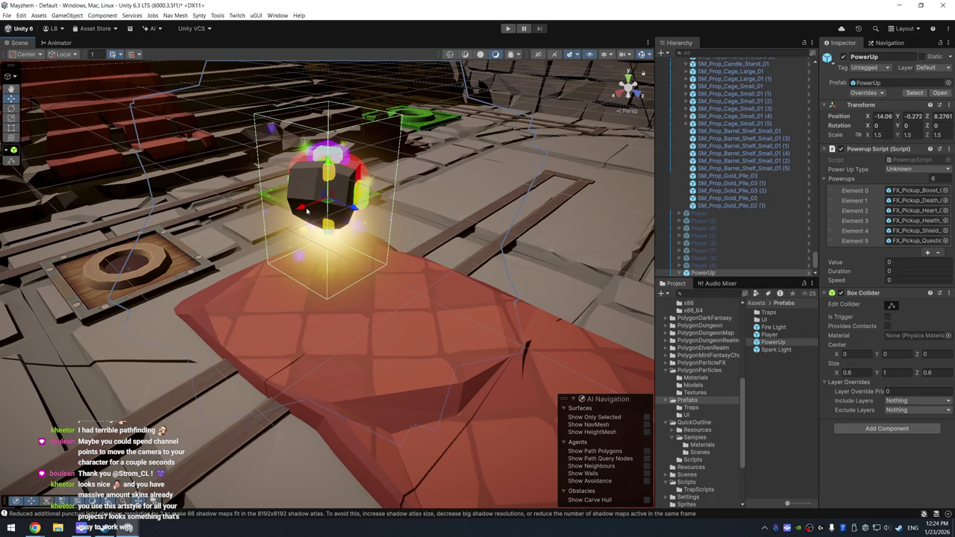
pyautogui.moveTo(176, 166); pyautogui.dragTo(619, 251)
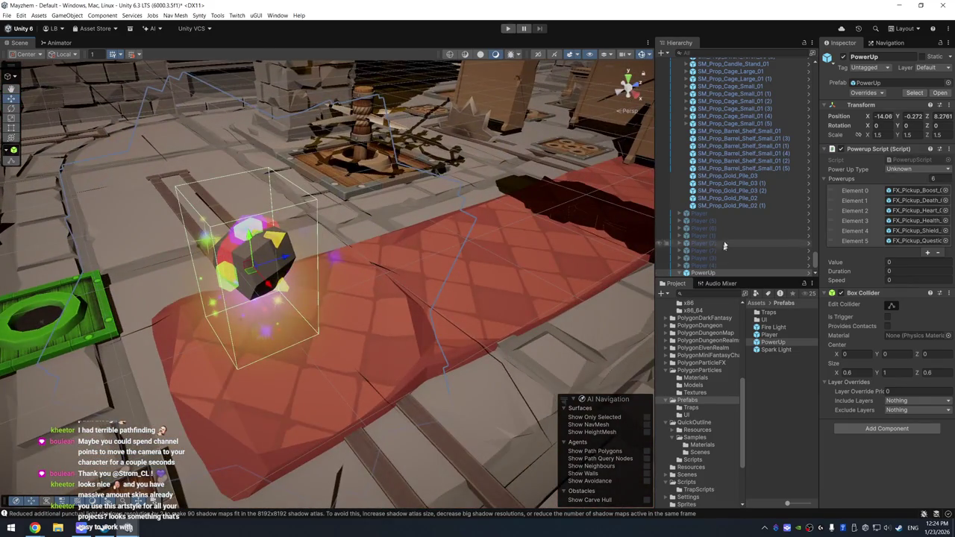
# Deactivate all of the PowerUp's FX_Pickup effects, from Boost through Shield.
pyautogui.click(686, 272)
pyautogui.scroll(-2, 732, 239)
pyautogui.click(701, 236)
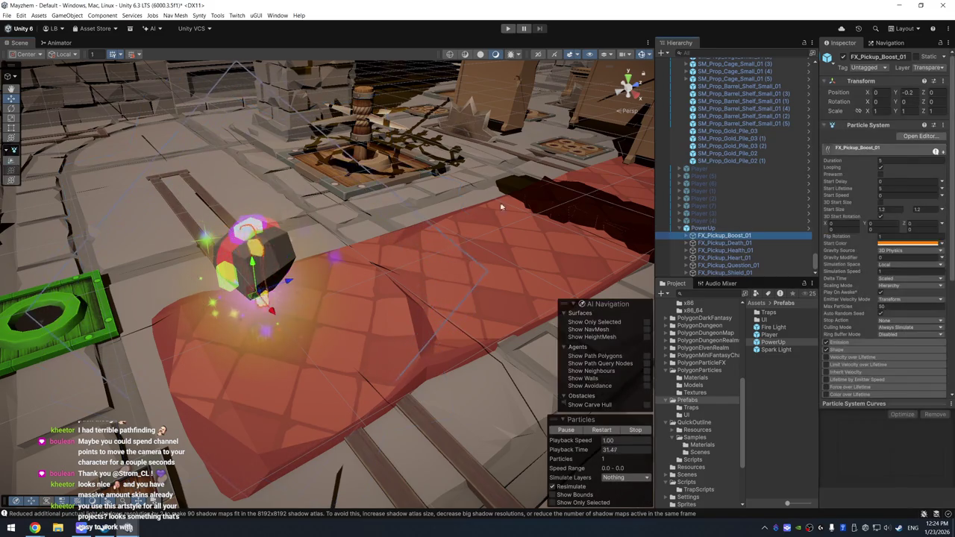
pyautogui.moveTo(613, 246); pyautogui.dragTo(661, 243)
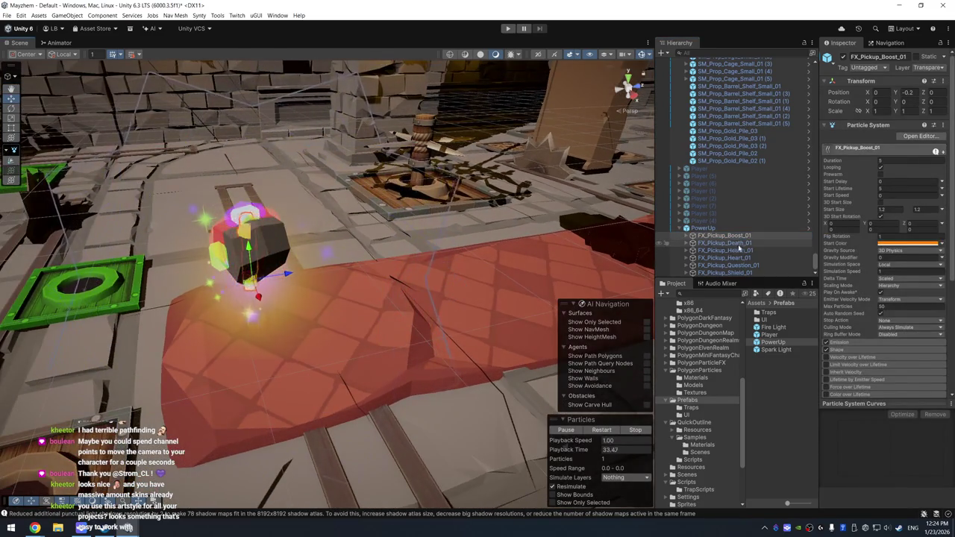
pyautogui.moveTo(720, 243); pyautogui.dragTo(737, 256)
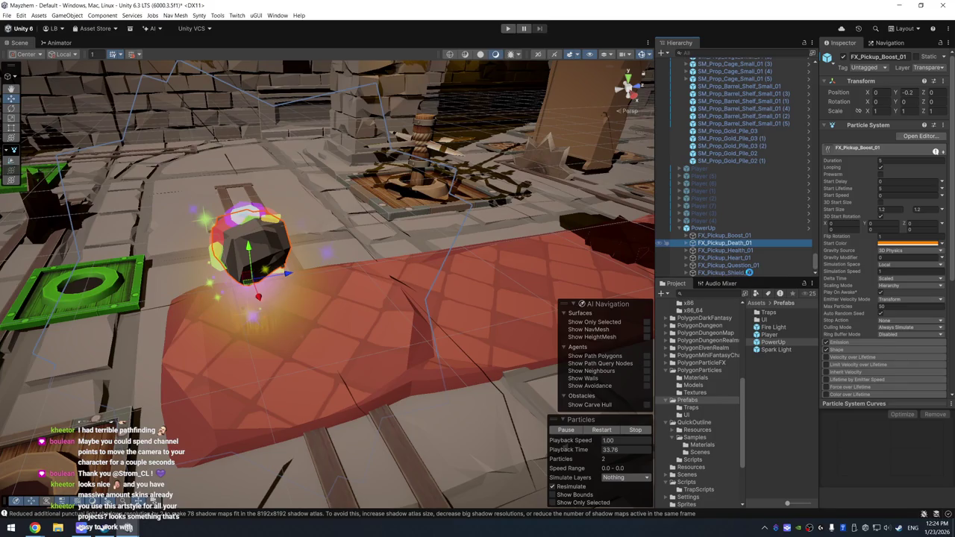
pyautogui.keyDown('shift'); pyautogui.click(749, 272); pyautogui.keyUp('shift')
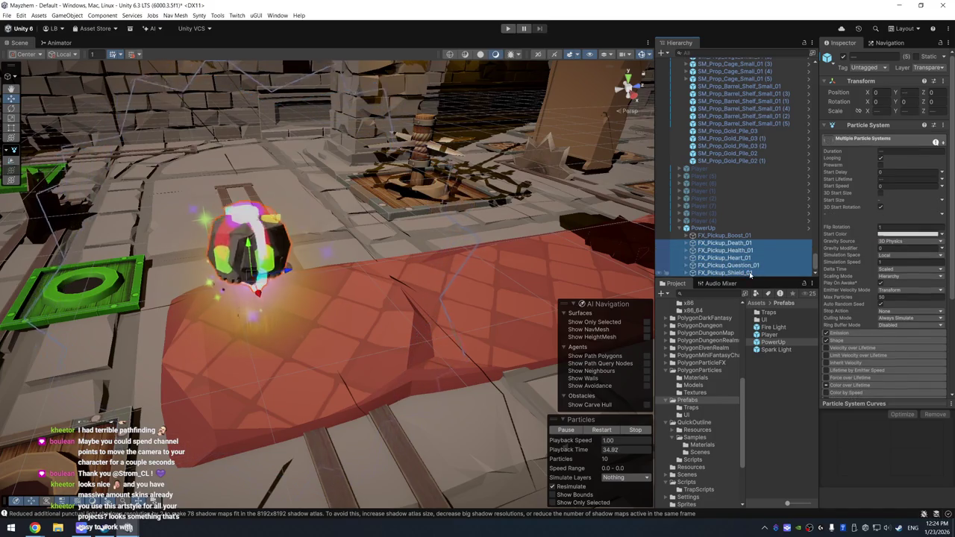
pyautogui.click(844, 57)
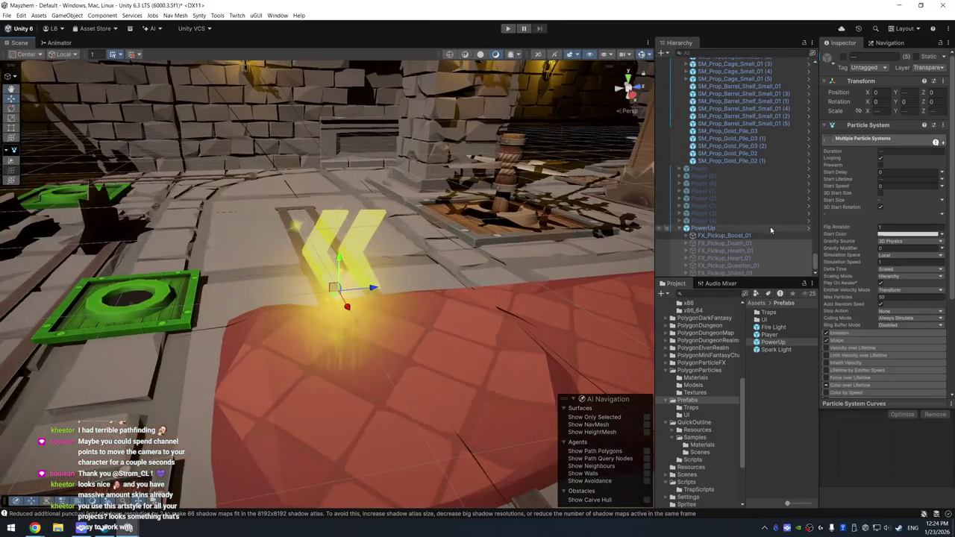
pyautogui.click(713, 236)
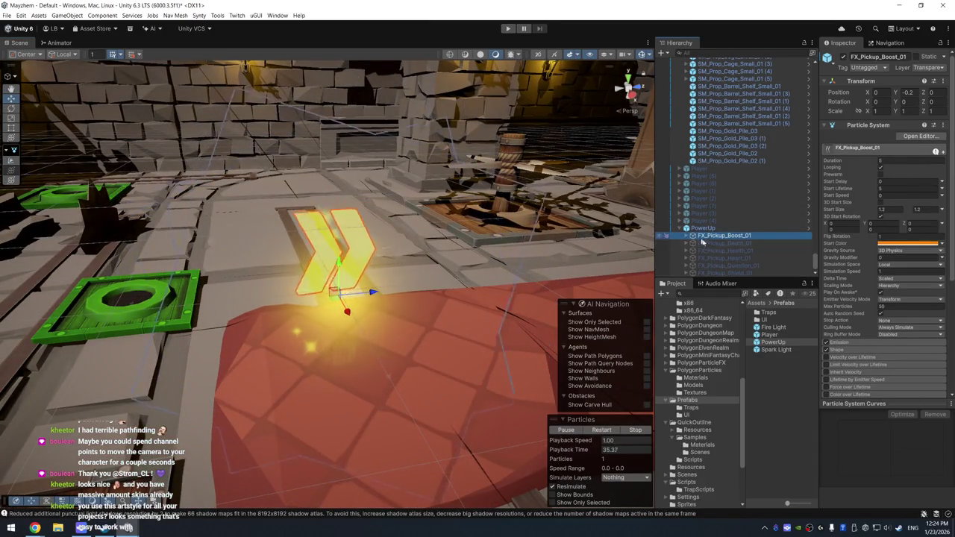
pyautogui.click(844, 57)
# Preview the FX_Pickup_Death_01 skull effect alone, then deactivate it again.
pyautogui.click(724, 243)
pyautogui.click(844, 57)
pyautogui.click(844, 56)
pyautogui.click(599, 430)
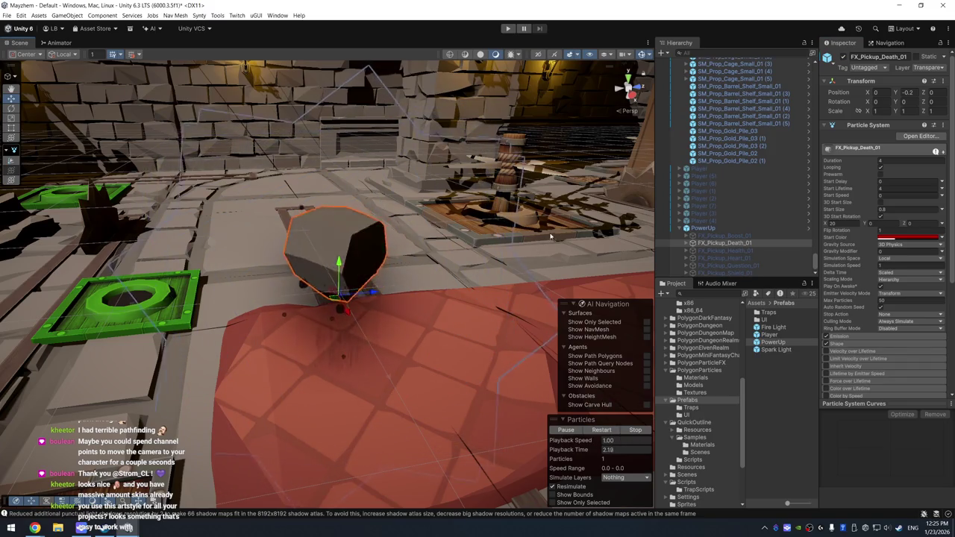
pyautogui.click(844, 57)
# Preview the Health cross effect alone, then leave only the Heart effect playing.
pyautogui.click(724, 251)
pyautogui.click(844, 56)
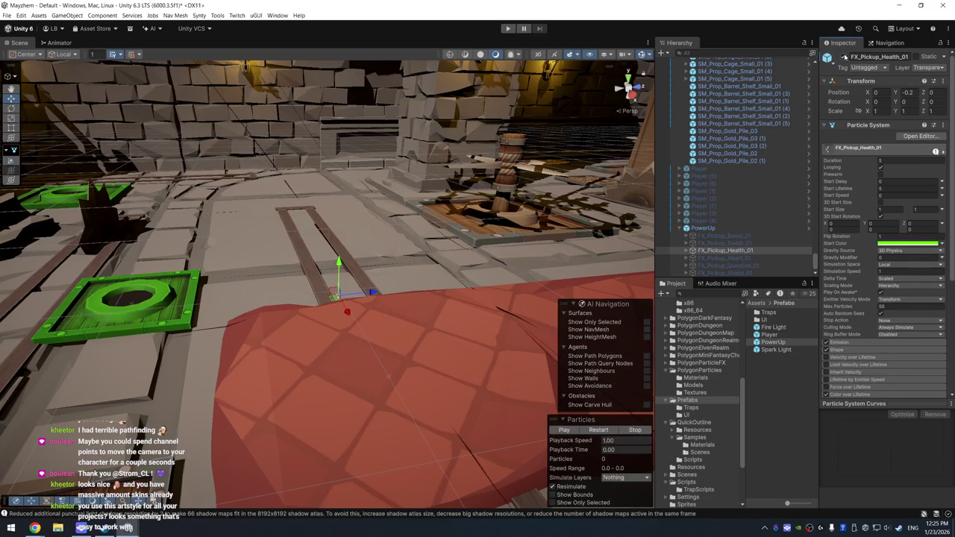
pyautogui.click(603, 431)
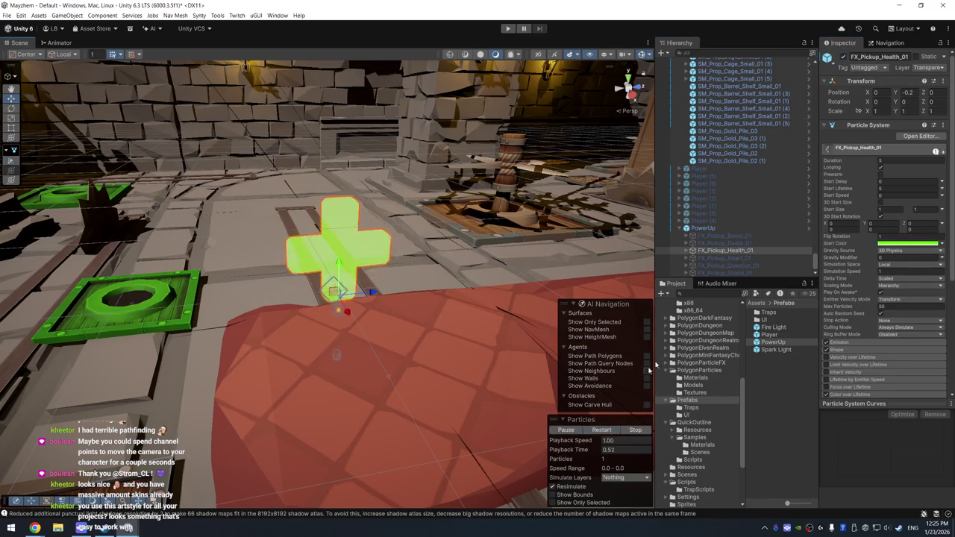
pyautogui.click(844, 57)
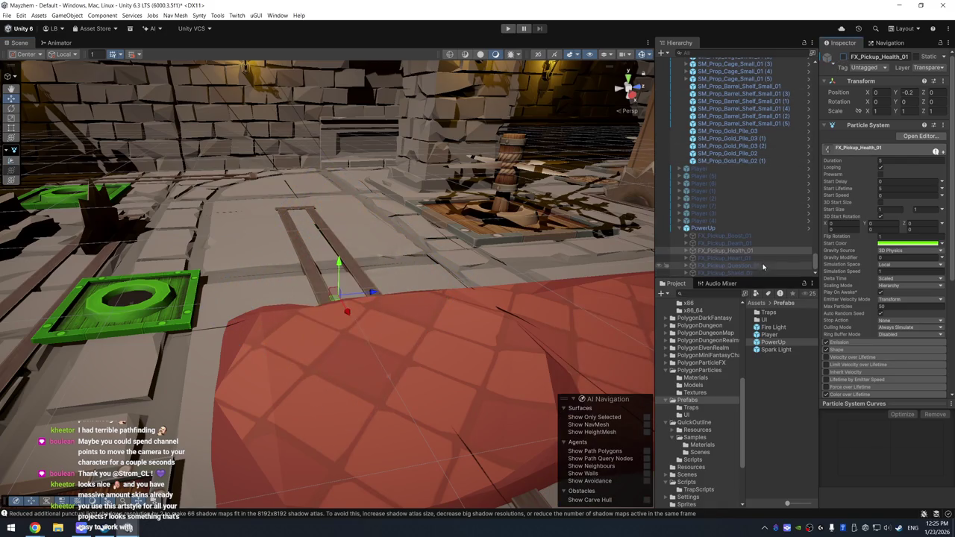
pyautogui.click(723, 258)
pyautogui.click(845, 57)
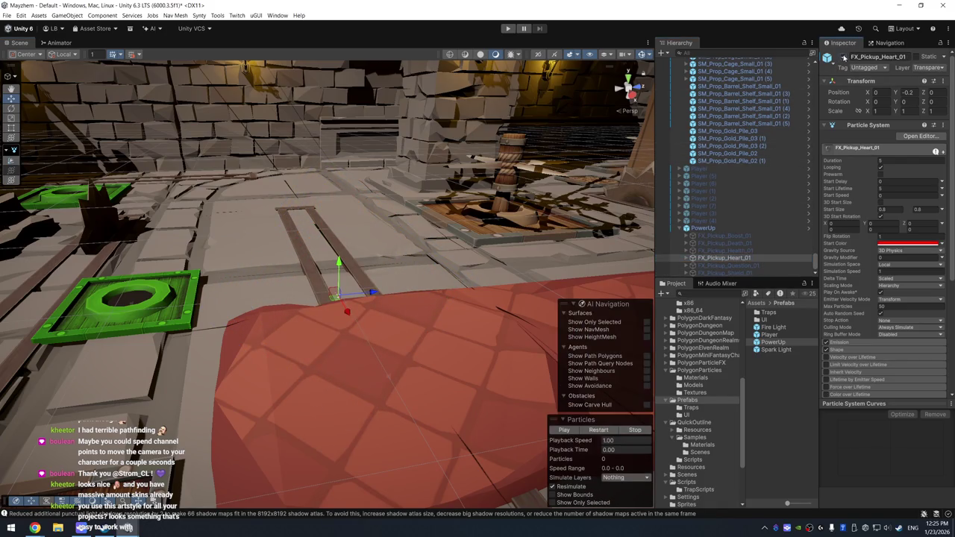
pyautogui.click(606, 431)
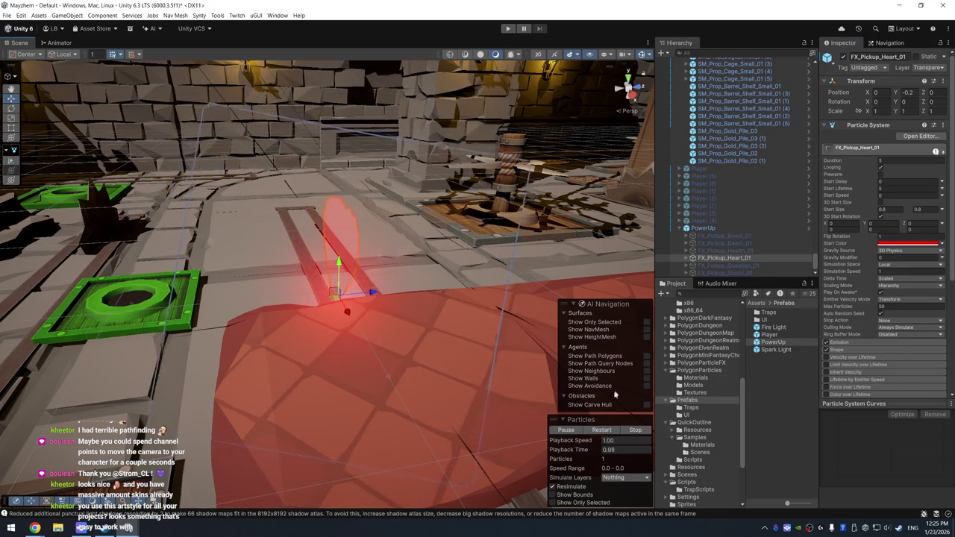
pyautogui.click(716, 228)
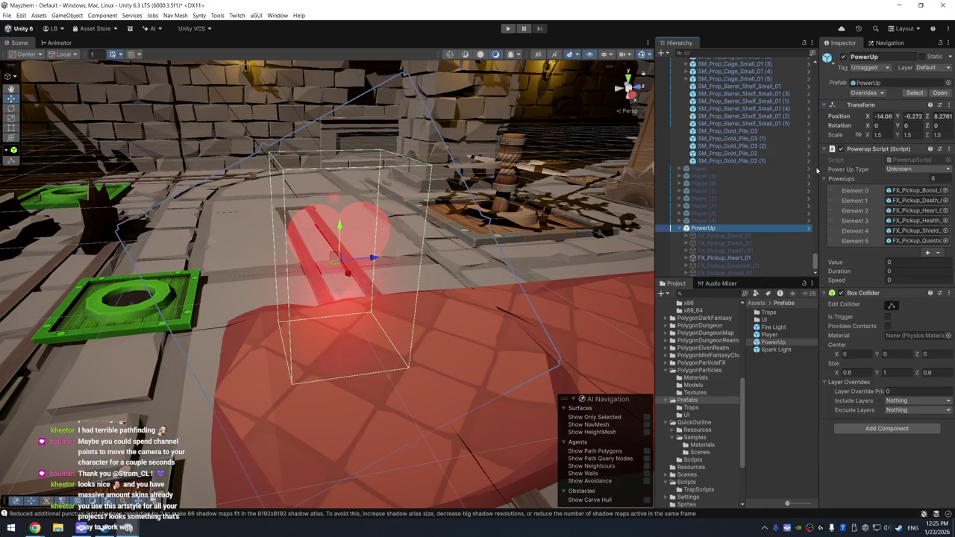
# Check the Power Up Type options, keep Unknown, and open PowerupScript in Visual Studio.
pyautogui.moveTo(819, 170); pyautogui.dragTo(785, 171)
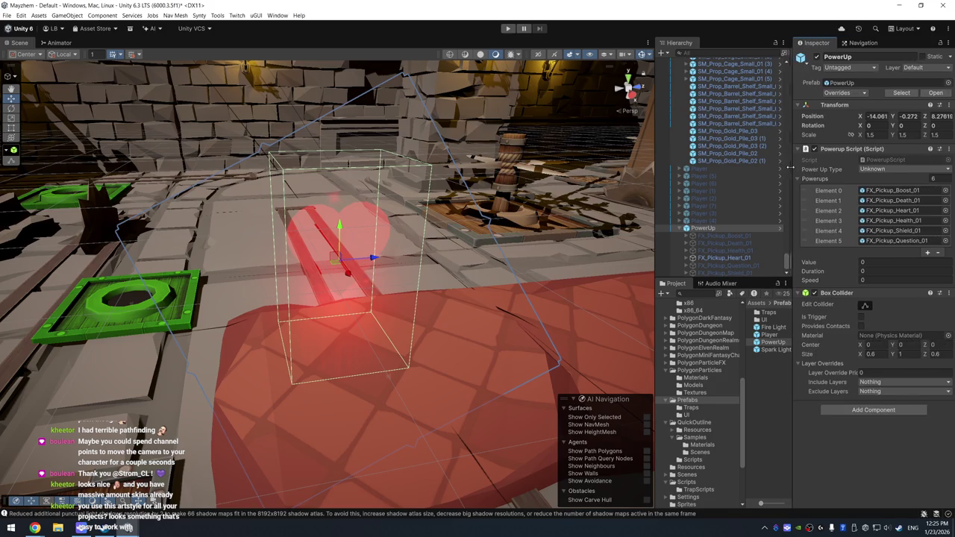
pyautogui.click(885, 170)
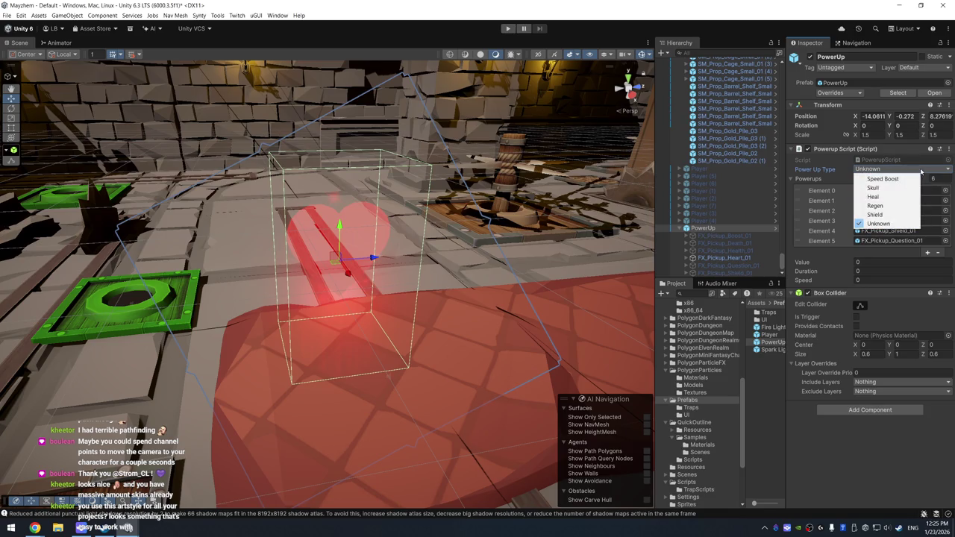
pyautogui.click(851, 231)
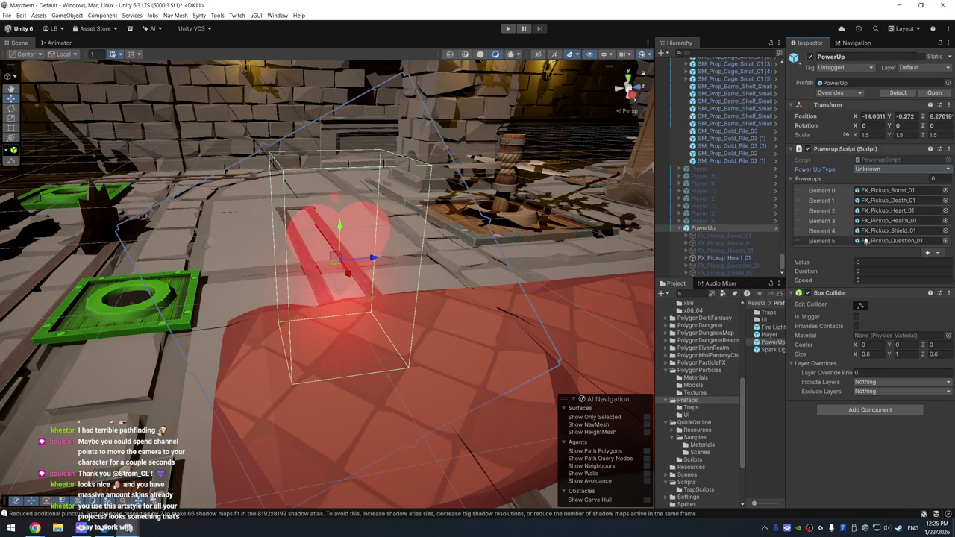
pyautogui.doubleClick(899, 160)
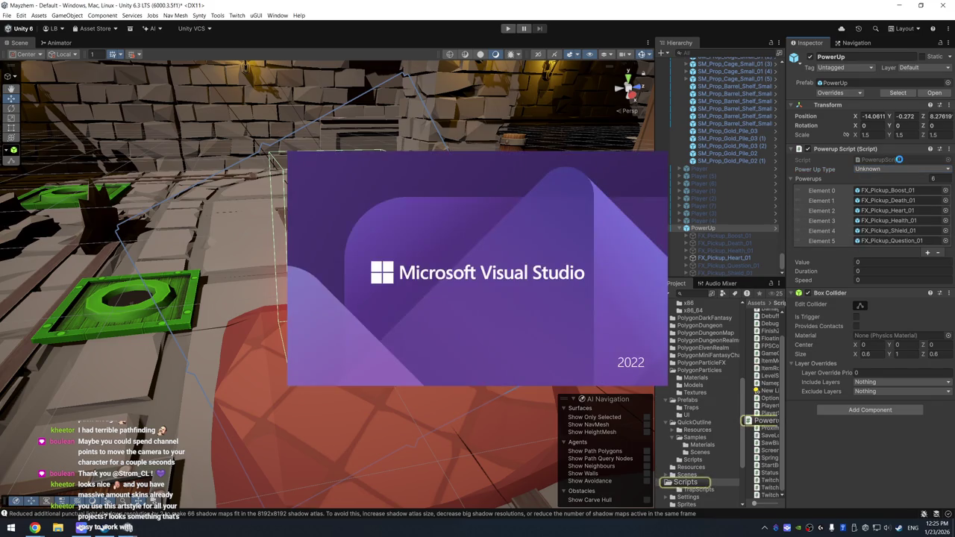
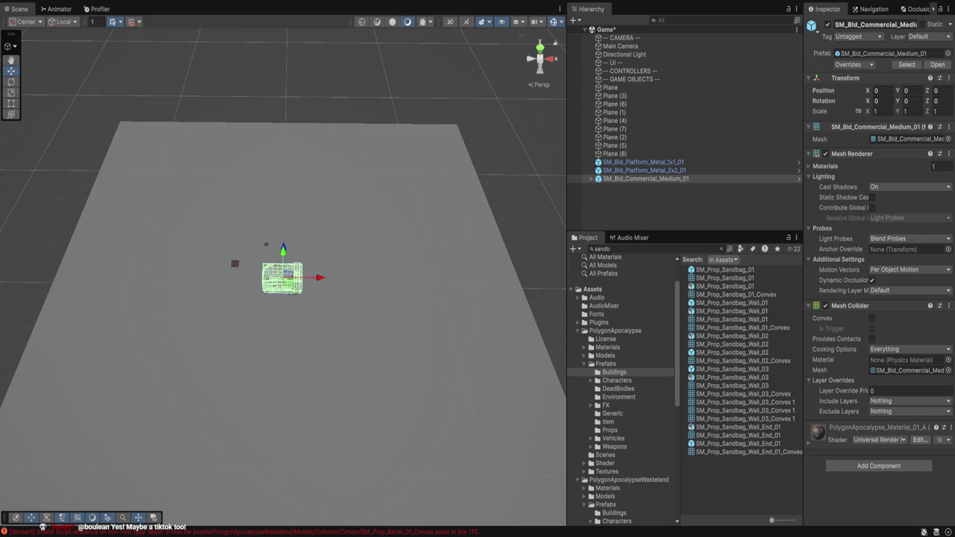
# Clear the Project search and open Assets/Scenes to list the Game and MainMenu scene files.
pyautogui.scroll(-5, 623, 388)
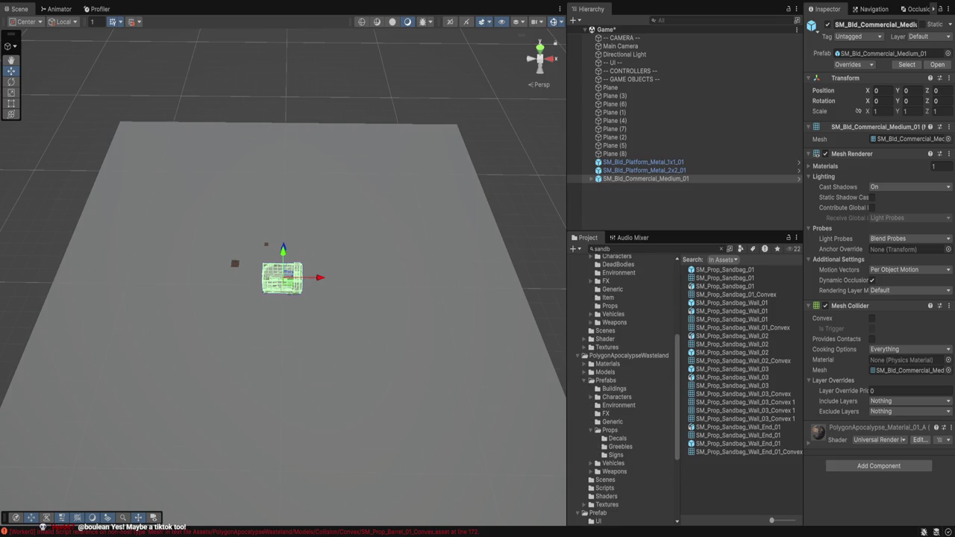
pyautogui.scroll(-3, 623, 388)
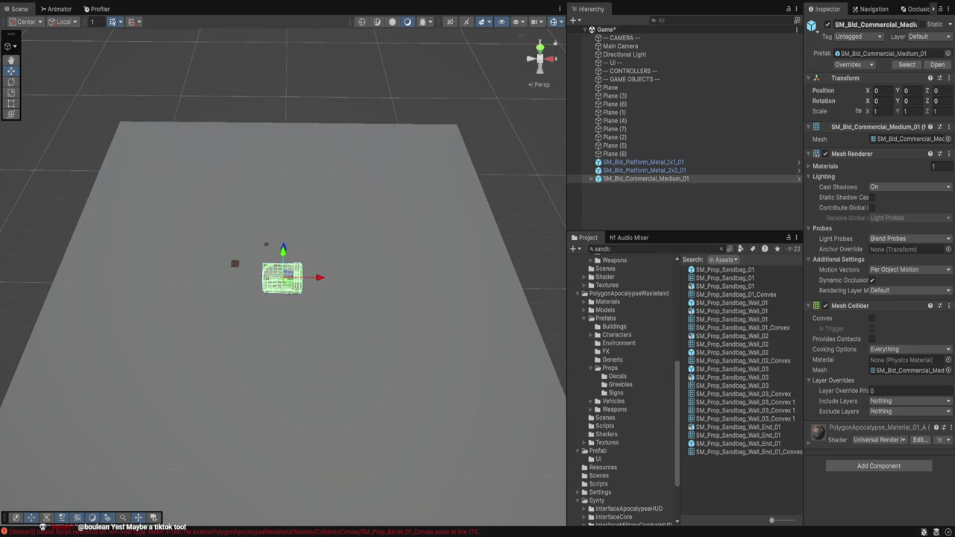
pyautogui.scroll(5, 623, 388)
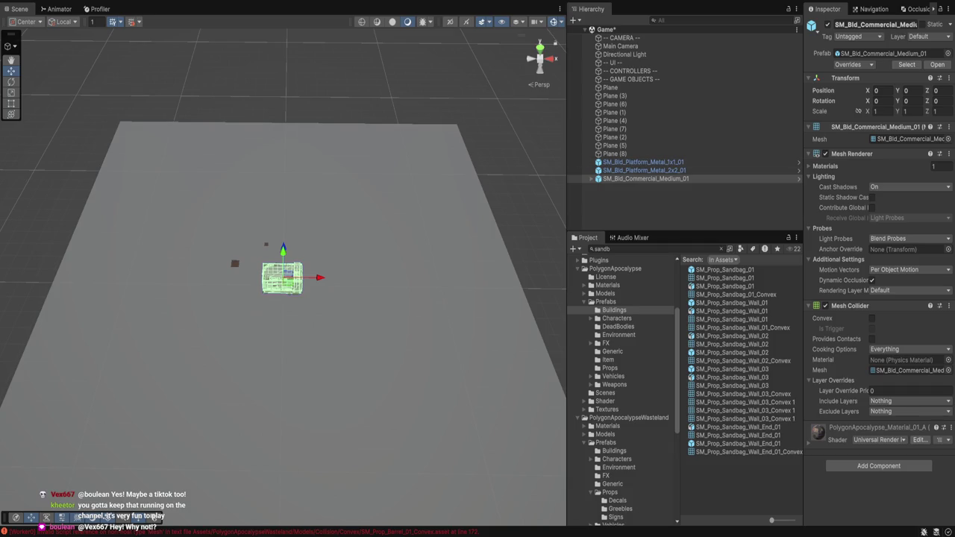
pyautogui.scroll(-5, 624, 388)
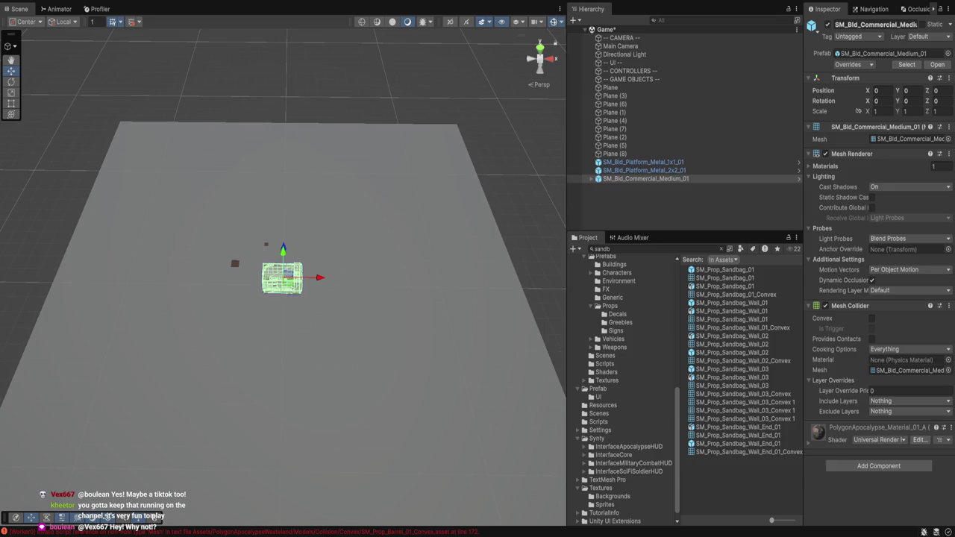
pyautogui.click(598, 414)
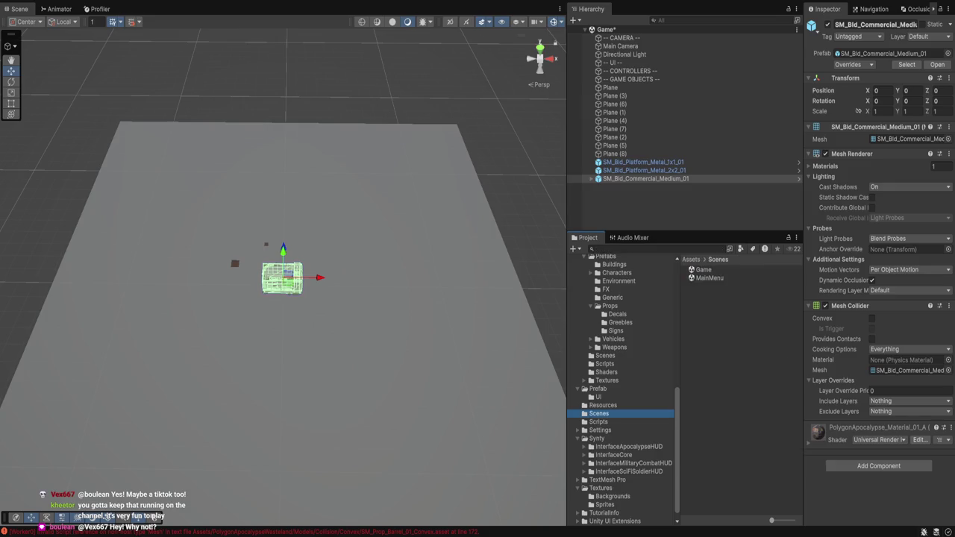
# Select the MainMenu scene asset in the Scenes folder.
pyautogui.click(709, 278)
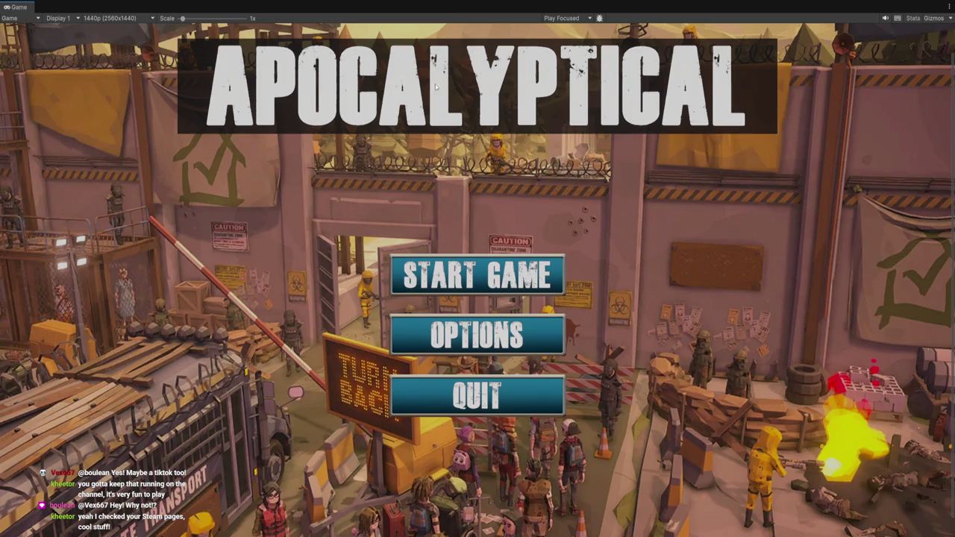
pyautogui.hotkey('ctrl', 'p')
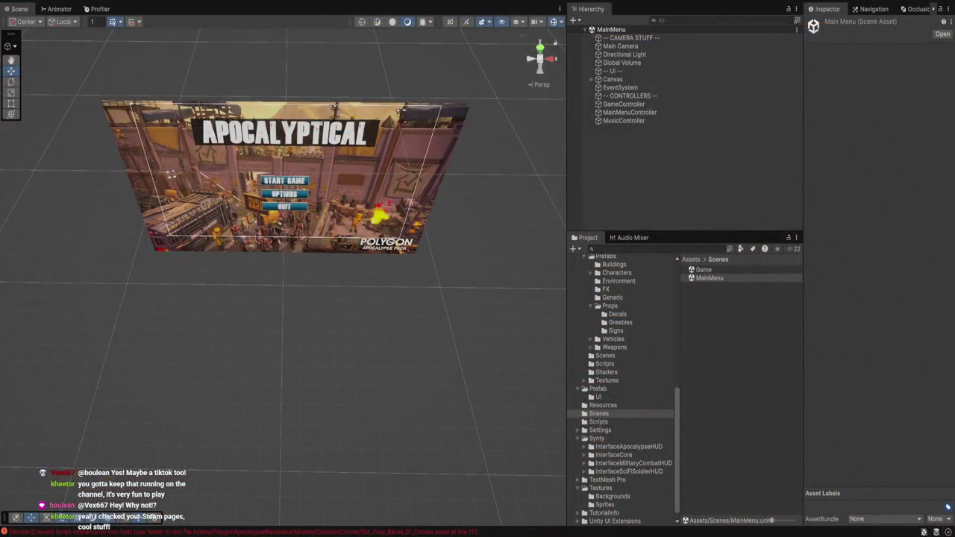
pyautogui.scroll(2, 283, 172)
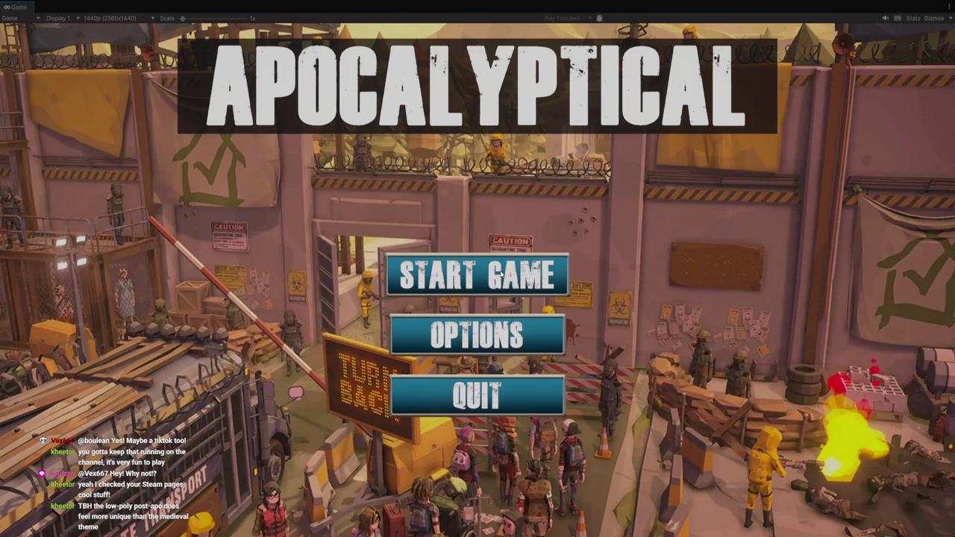
# In the running menu's Options, check resolution and FPS limit (kept at 60) and toggle VSYNC off.
pyautogui.click(547, 330)
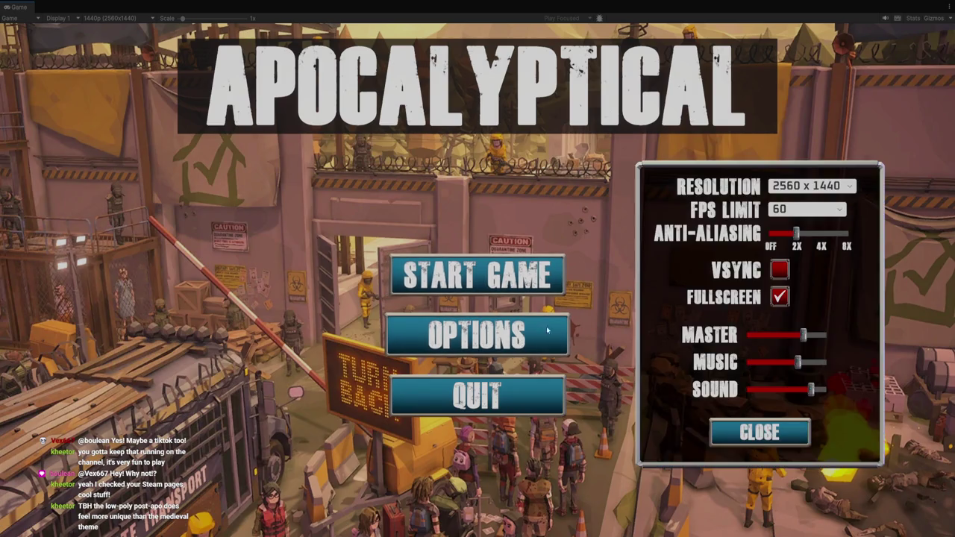
pyautogui.click(848, 186)
pyautogui.click(848, 187)
pyautogui.click(839, 210)
pyautogui.click(803, 233)
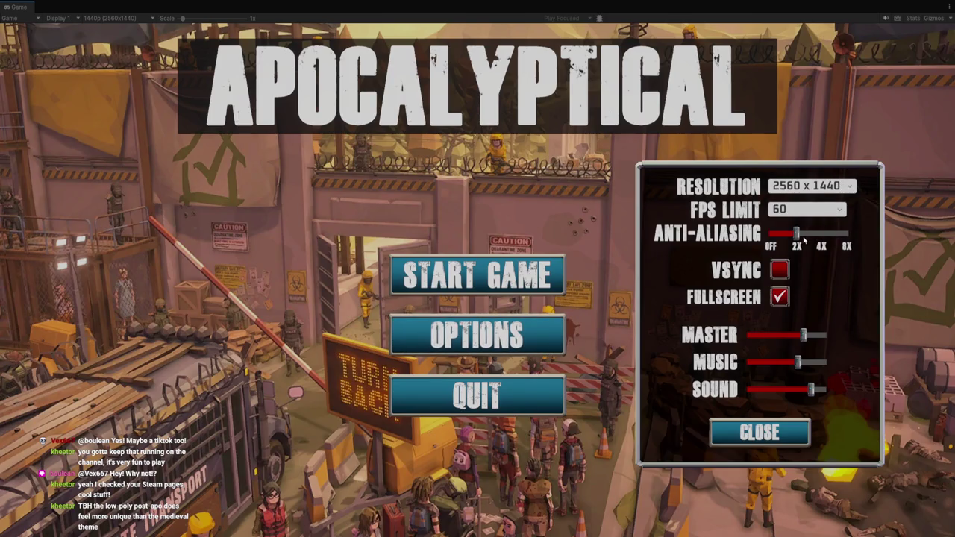
pyautogui.click(781, 273)
pyautogui.click(782, 276)
pyautogui.click(785, 279)
pyautogui.click(780, 270)
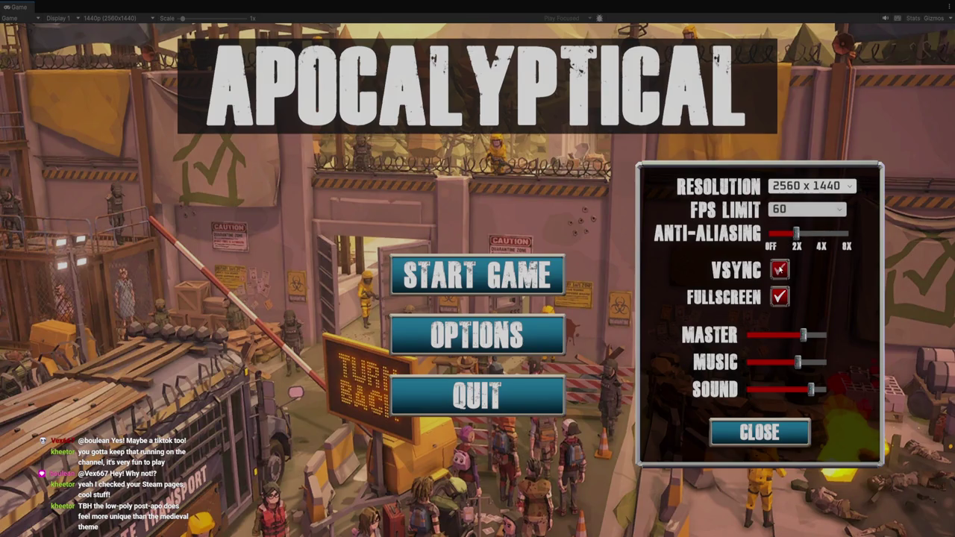
# Lower the sound volume sliders, close Options, and click Start Game to load the Game scene.
pyautogui.moveTo(815, 396)
pyautogui.mouseDown()
pyautogui.moveTo(773, 390)
pyautogui.moveTo(781, 364)
pyautogui.moveTo(817, 389)
pyautogui.moveTo(806, 389)
pyautogui.mouseUp()
pyautogui.moveTo(804, 335); pyautogui.dragTo(806, 335)
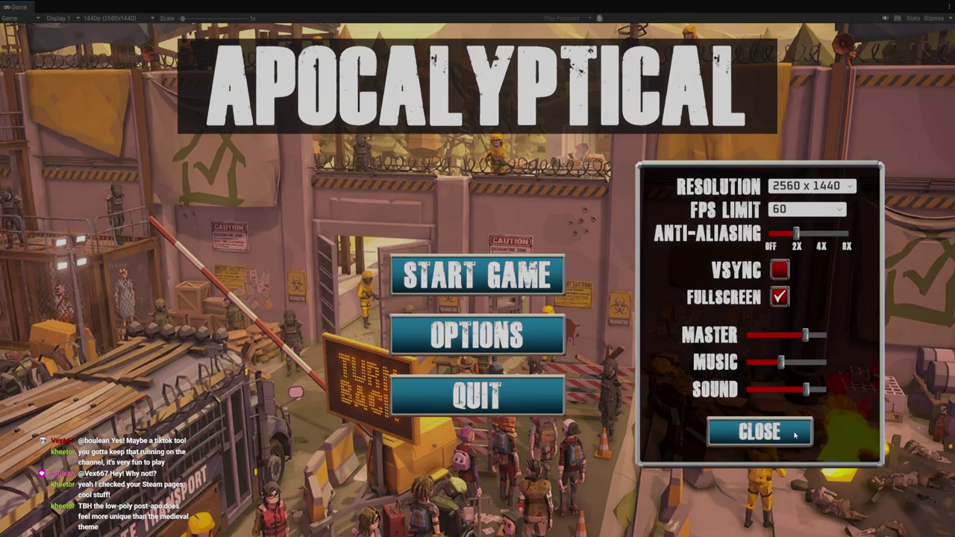
pyautogui.click(795, 435)
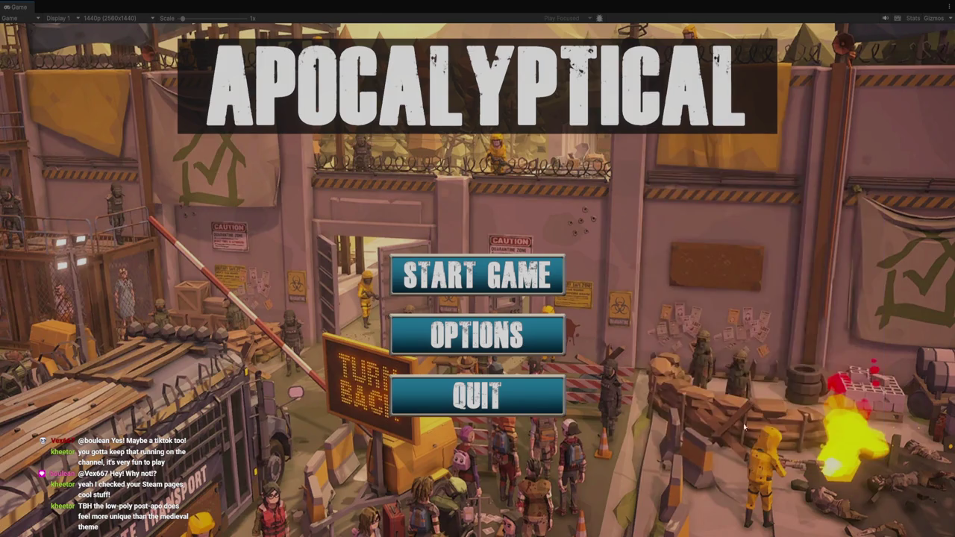
pyautogui.click(527, 273)
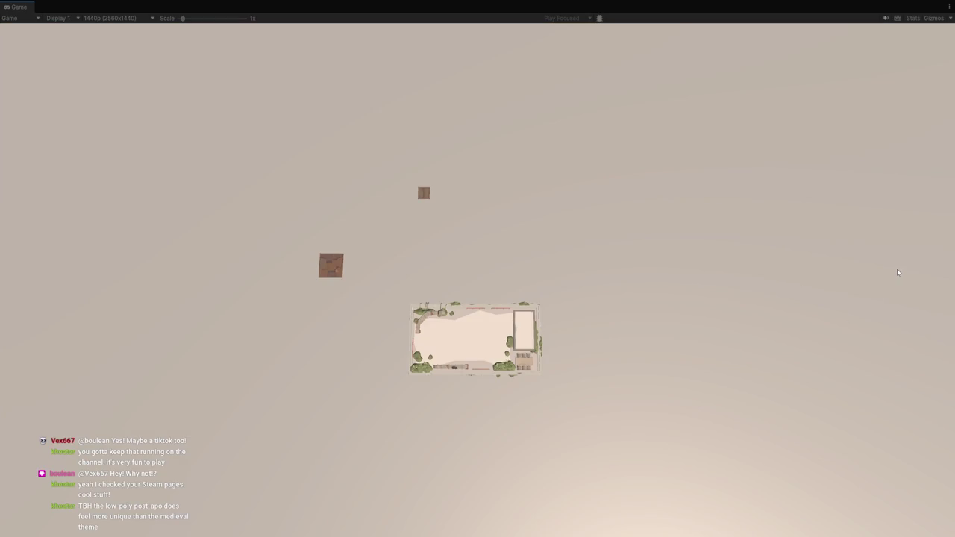
pyautogui.hotkey('ctrl', 'p')
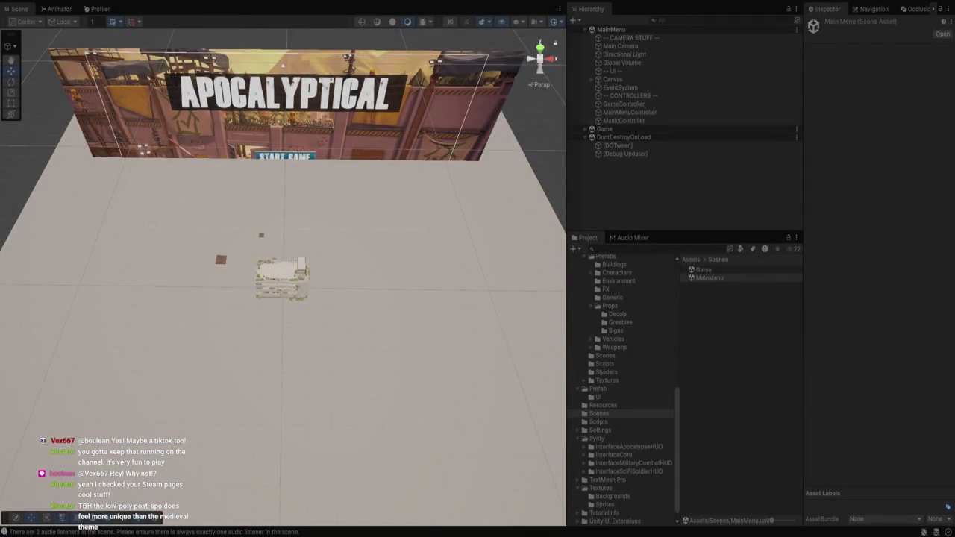
# Inspect the loaded building and the MainMenuController, review the scripts, then exit Play mode.
pyautogui.click(282, 279)
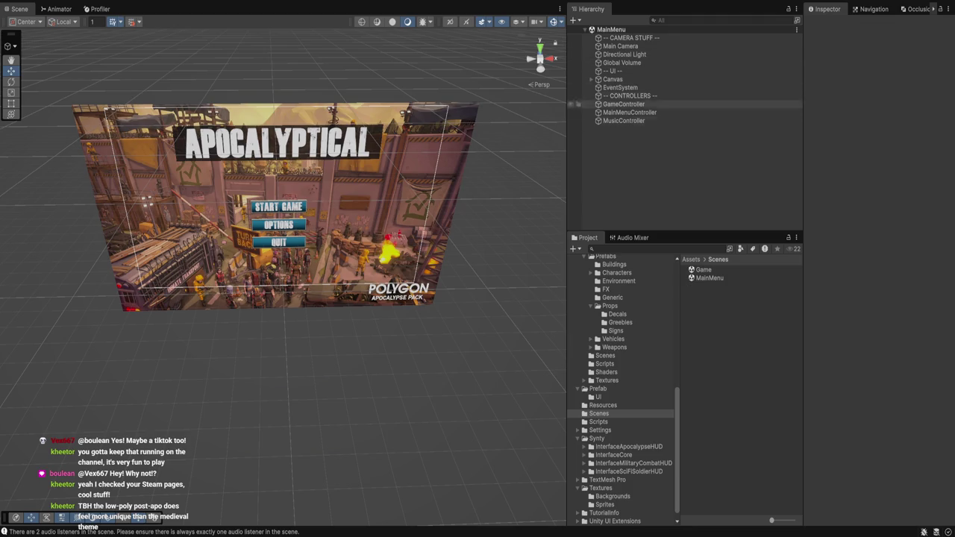
pyautogui.click(629, 112)
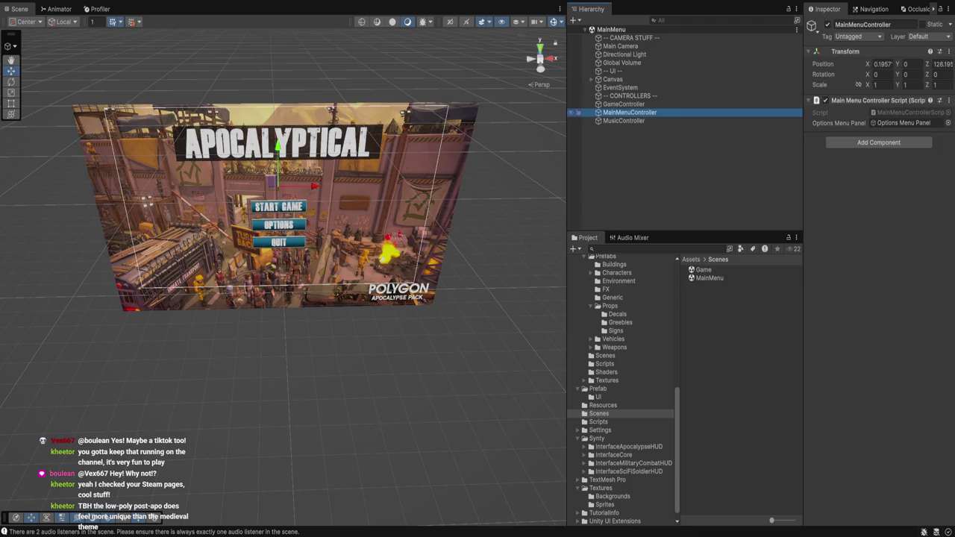
pyautogui.hotkey('alt', 'Tab')
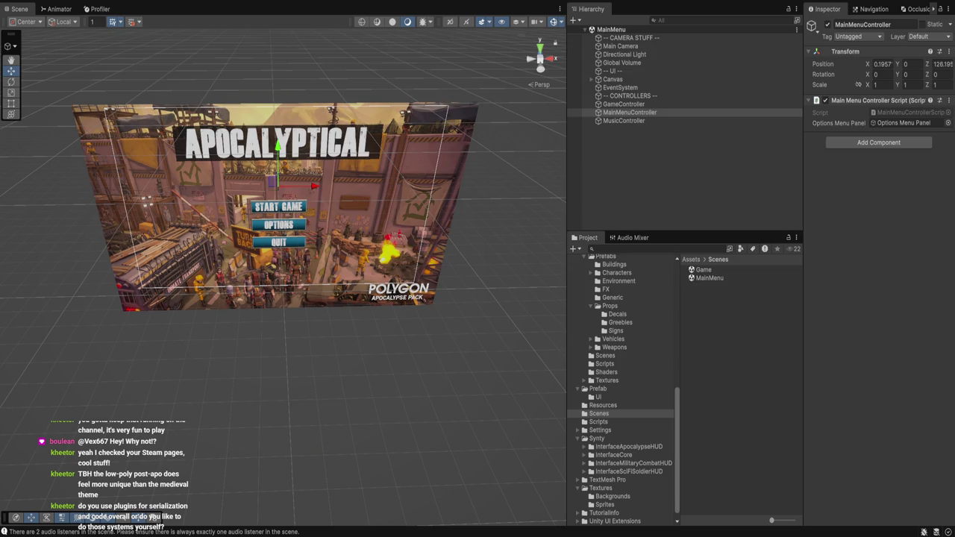
pyautogui.click(599, 422)
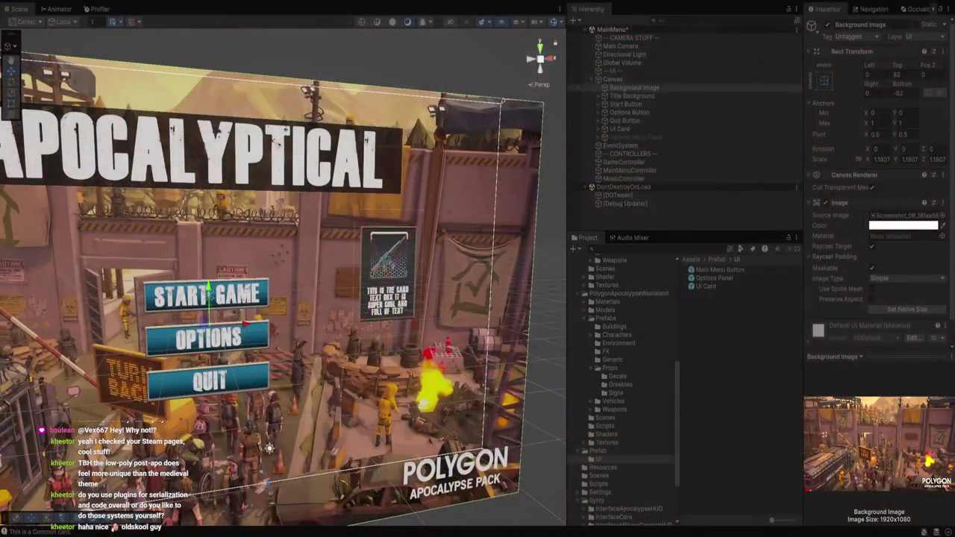
pyautogui.hotkey('ctrl', 'p')
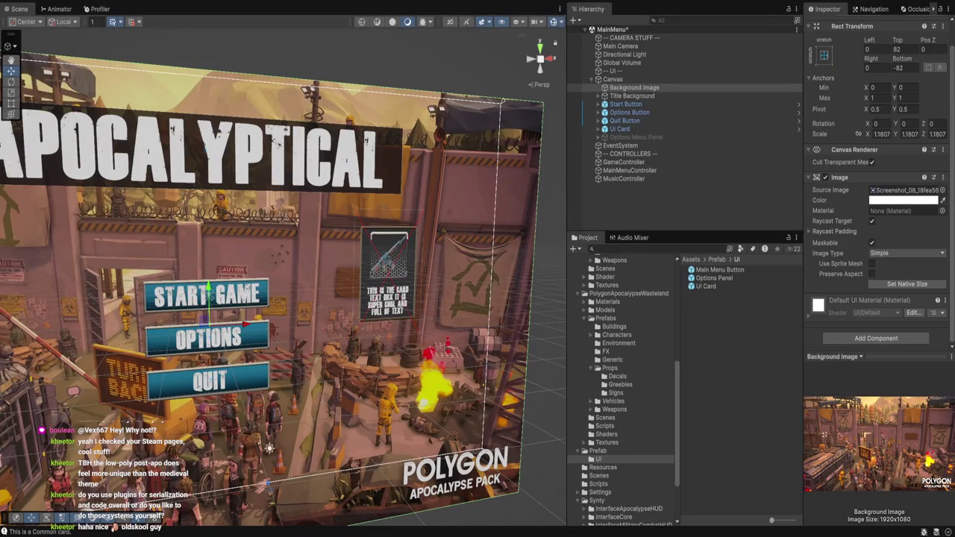
# Set the UI Card's rarity to Legendary, zero its Left, Right and Bottom offsets, and press Play.
pyautogui.doubleClick(619, 129)
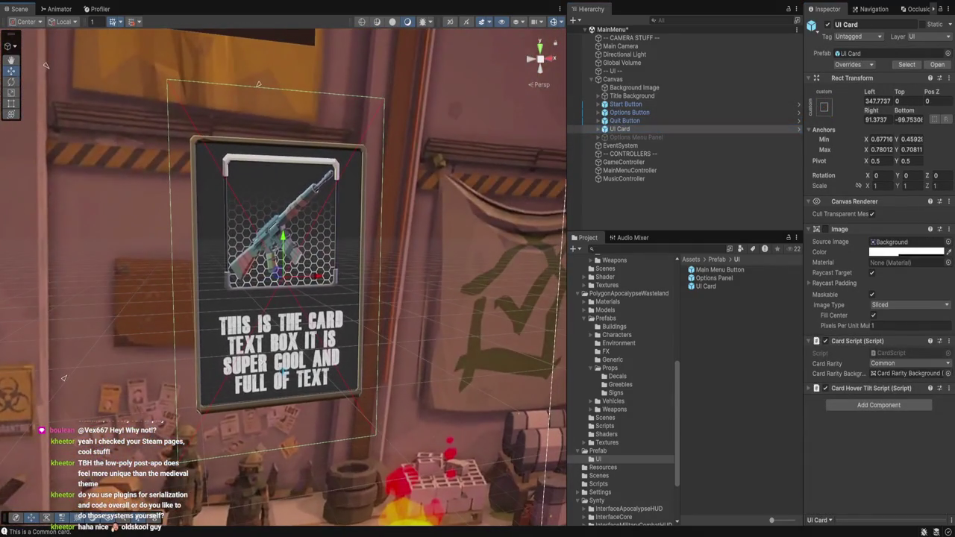
pyautogui.click(909, 404)
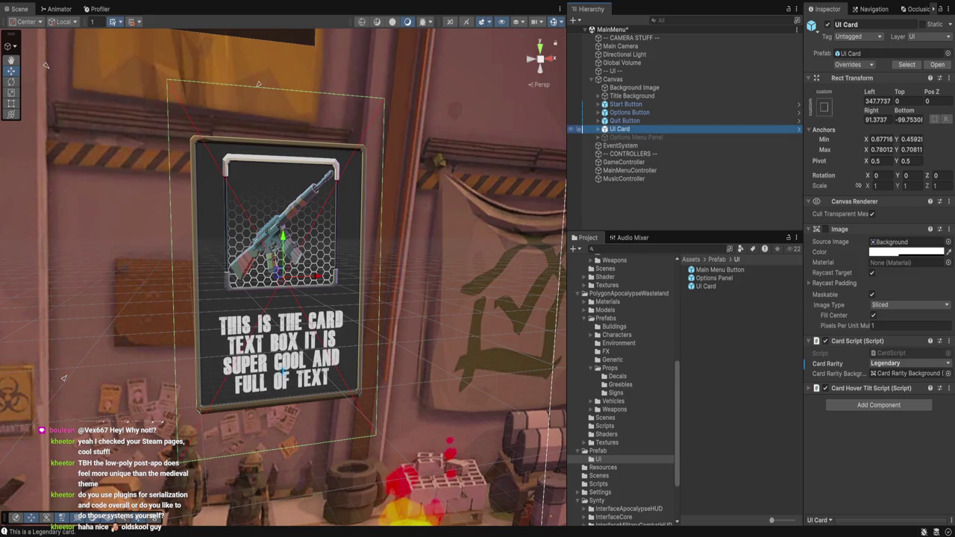
pyautogui.click(878, 101)
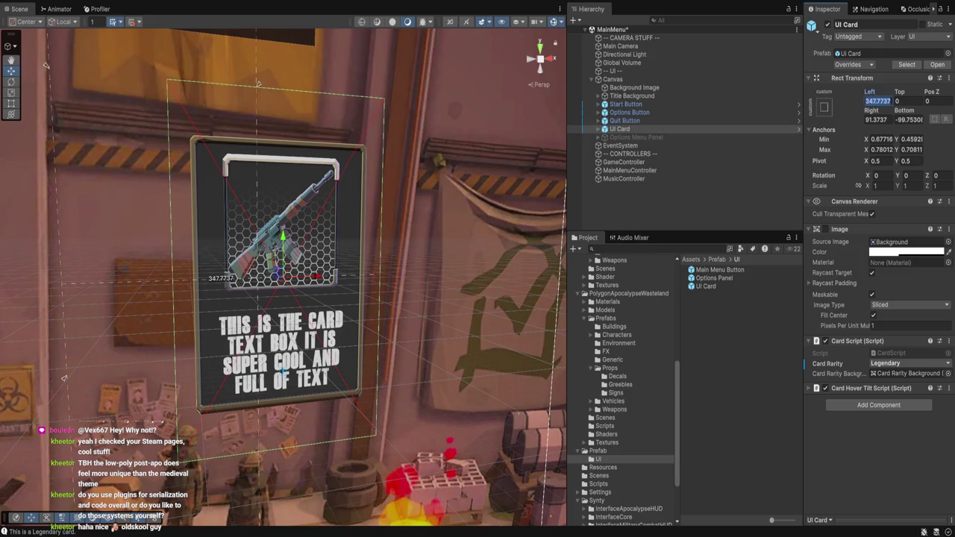
pyautogui.write('0')
pyautogui.press('Tab')
pyautogui.press('Tab')
pyautogui.press('Tab')
pyautogui.write('0')
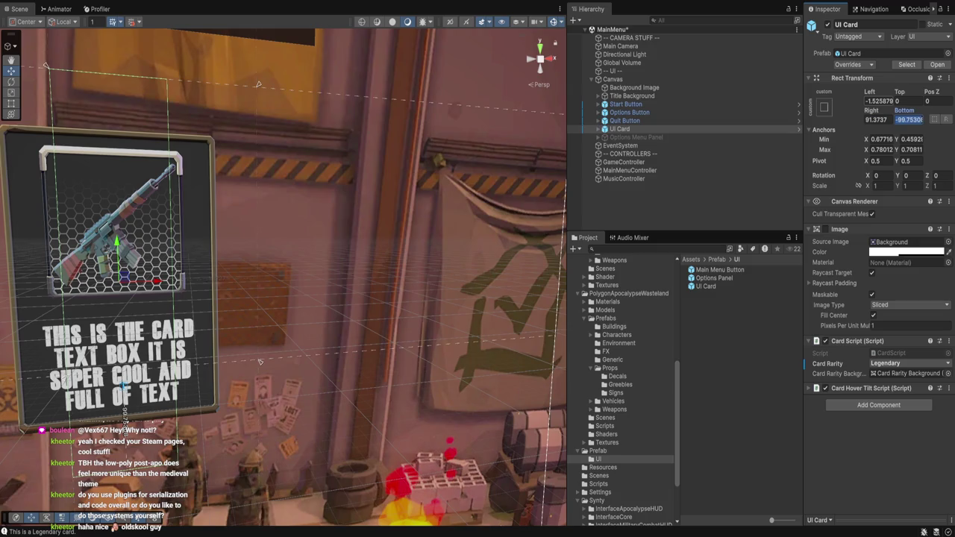
pyautogui.press('Tab')
pyautogui.write('0')
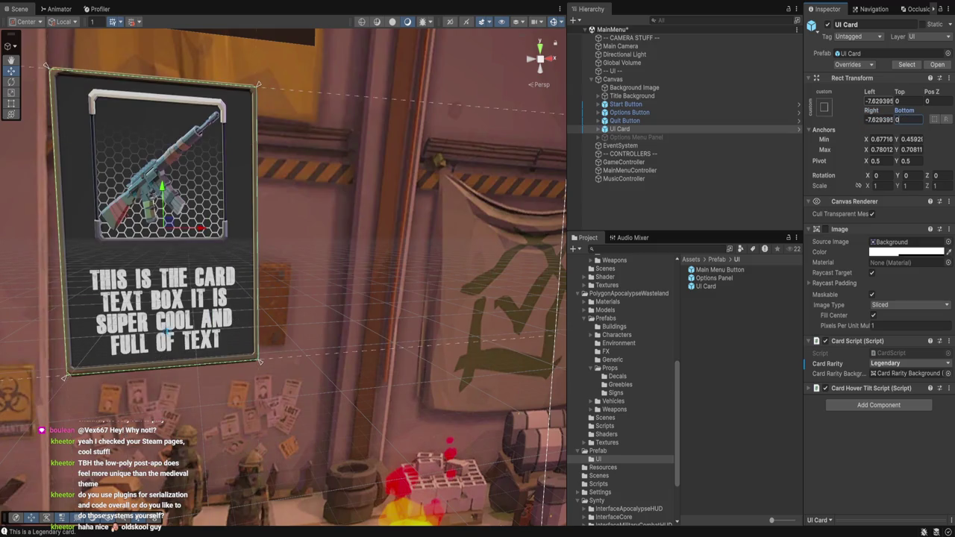
pyautogui.press('Tab')
pyautogui.write('0')
pyautogui.press('Tab')
pyautogui.press('Tab')
pyautogui.write('0')
pyautogui.hotkey('ctrl', 'p')
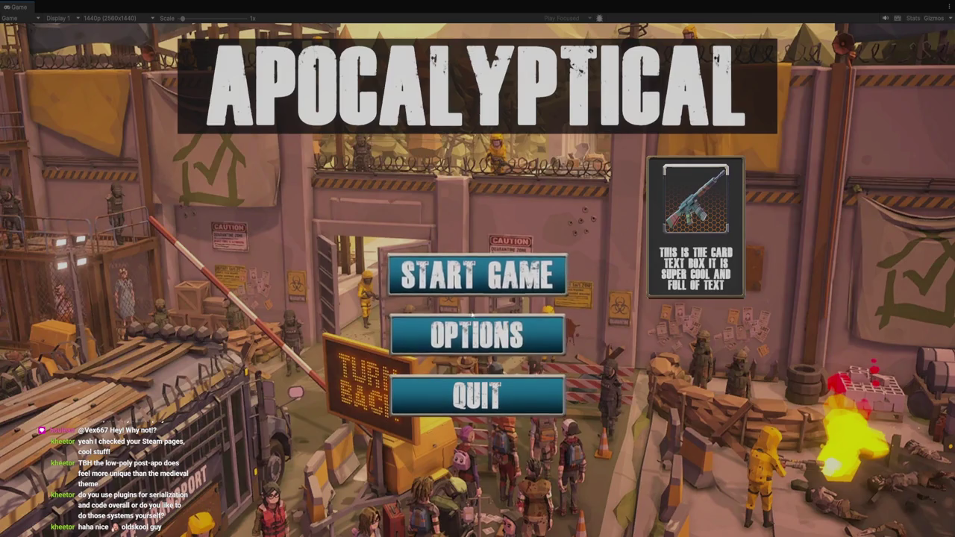
# In the running game, open Options, switch VSYNC on then off, close the panel, and exit Play mode.
pyautogui.click(451, 330)
pyautogui.click(451, 330)
pyautogui.click(522, 337)
pyautogui.click(780, 270)
pyautogui.click(780, 270)
pyautogui.click(760, 433)
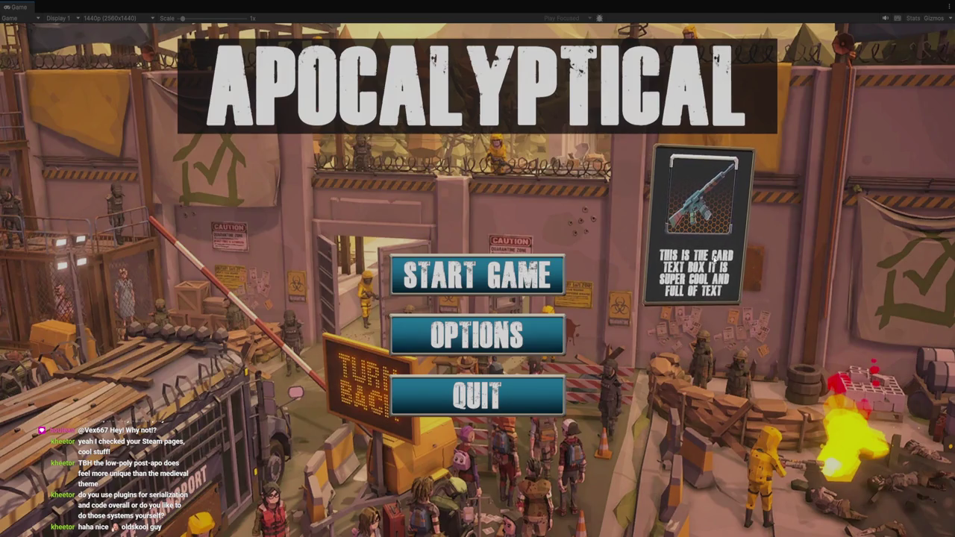
pyautogui.hotkey('ctrl', 'p')
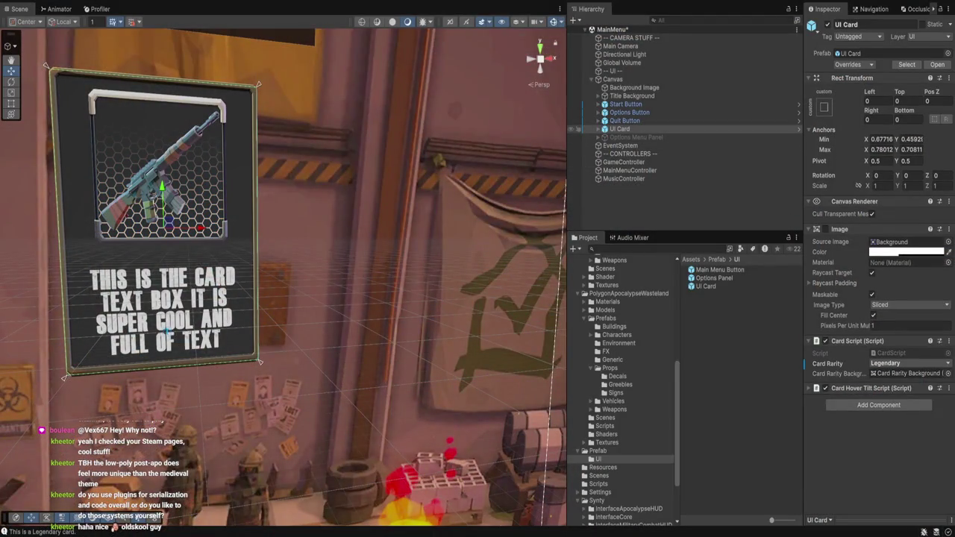
# Delete the selected UI Card from the MainMenu Canvas.
pyautogui.press('Delete')
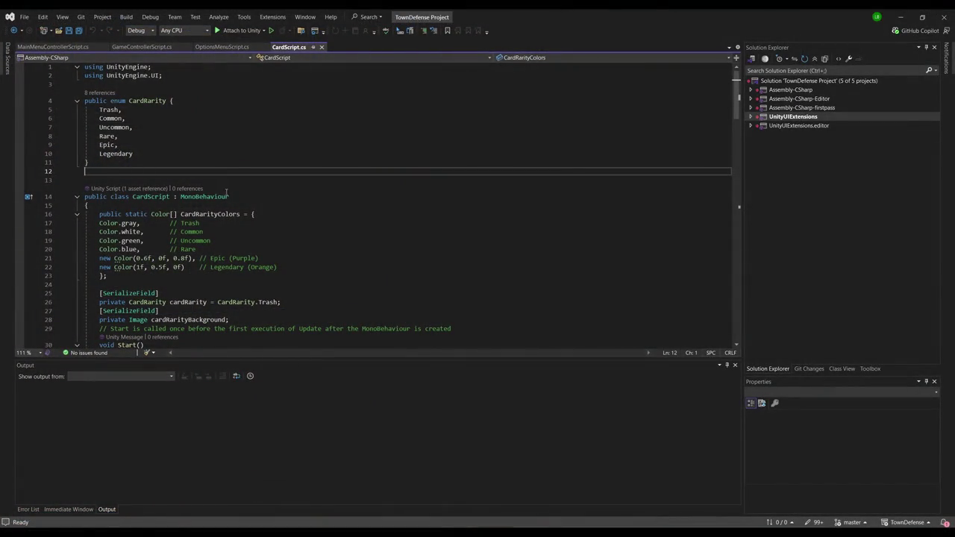
# Read through OptionsMenuScript.cs, including its SetRefreshRate method.
pyautogui.click(222, 47)
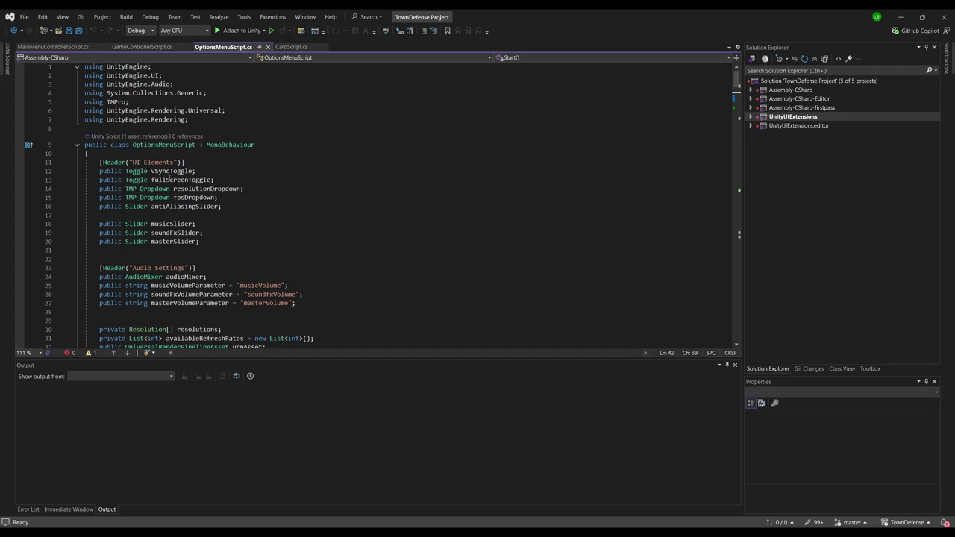
pyautogui.scroll(-2, 170, 178)
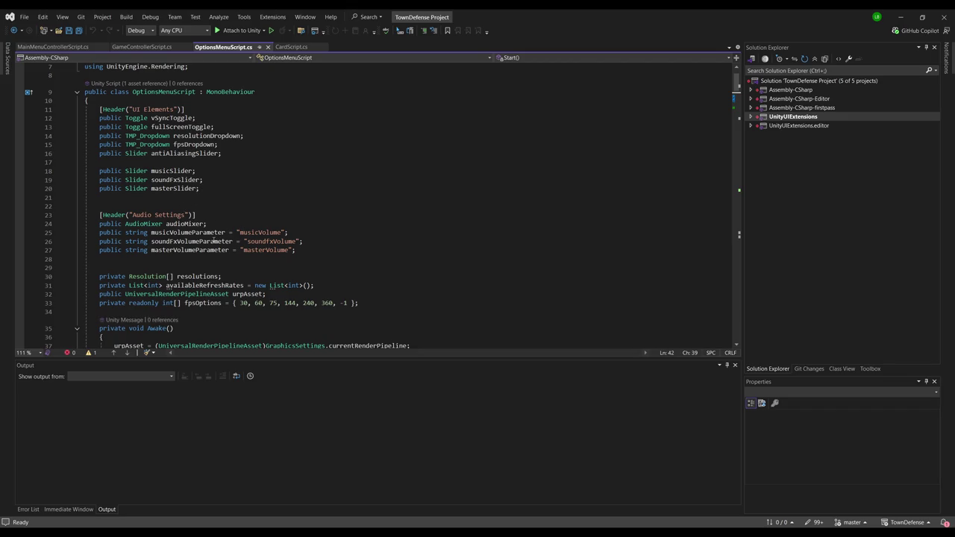
pyautogui.scroll(-2, 230, 217)
pyautogui.scroll(-4, 250, 227)
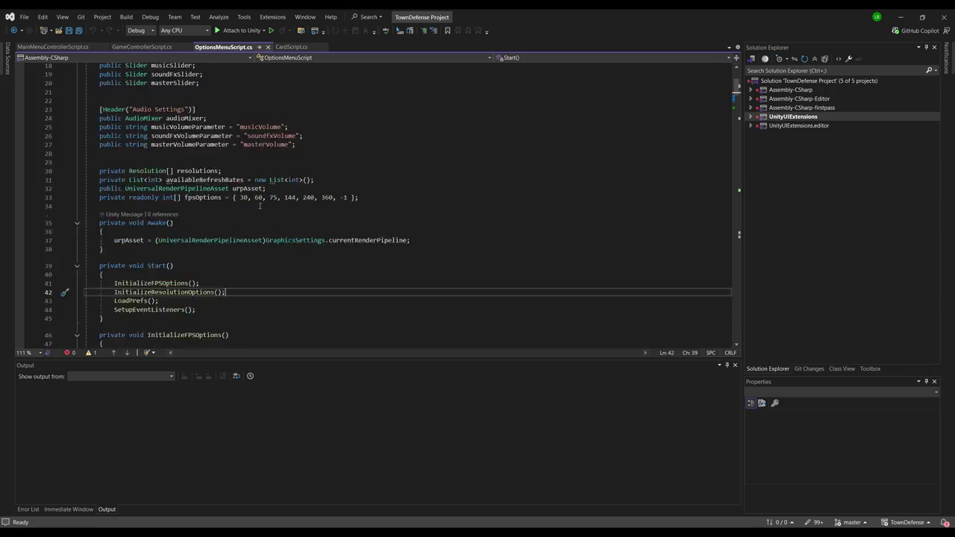
pyautogui.scroll(-7, 219, 193)
pyautogui.scroll(4, 220, 194)
pyautogui.scroll(-9, 219, 194)
pyautogui.scroll(-5, 250, 202)
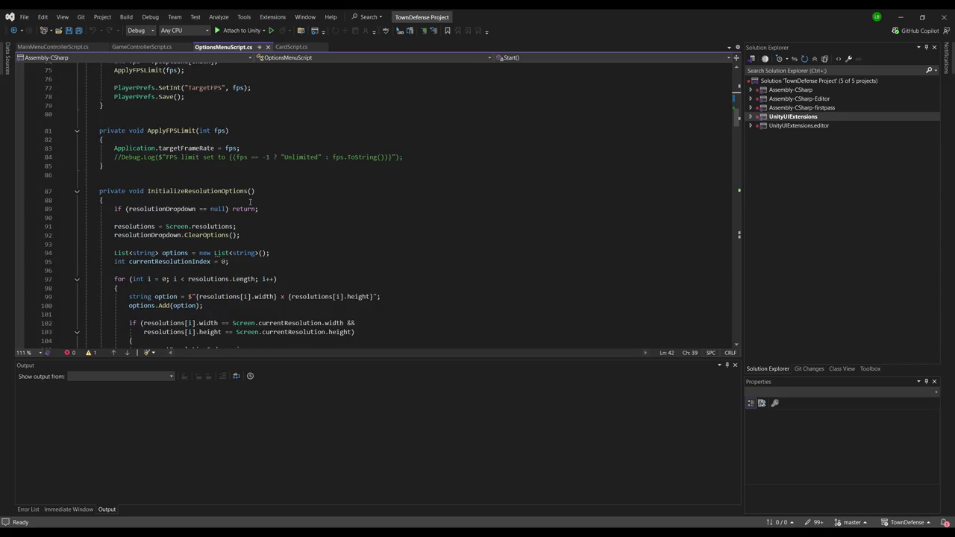
pyautogui.scroll(-4, 242, 171)
pyautogui.scroll(-9, 240, 174)
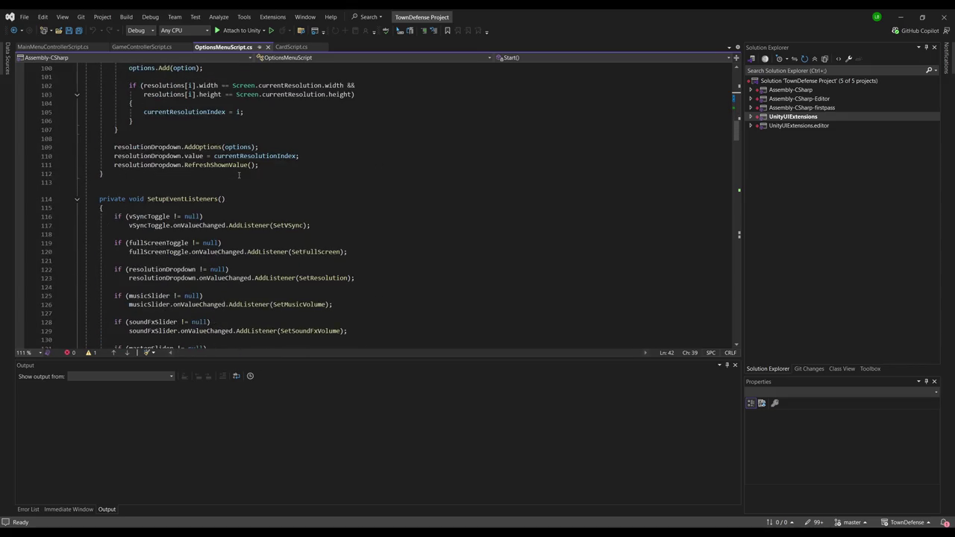
pyautogui.scroll(-6, 236, 180)
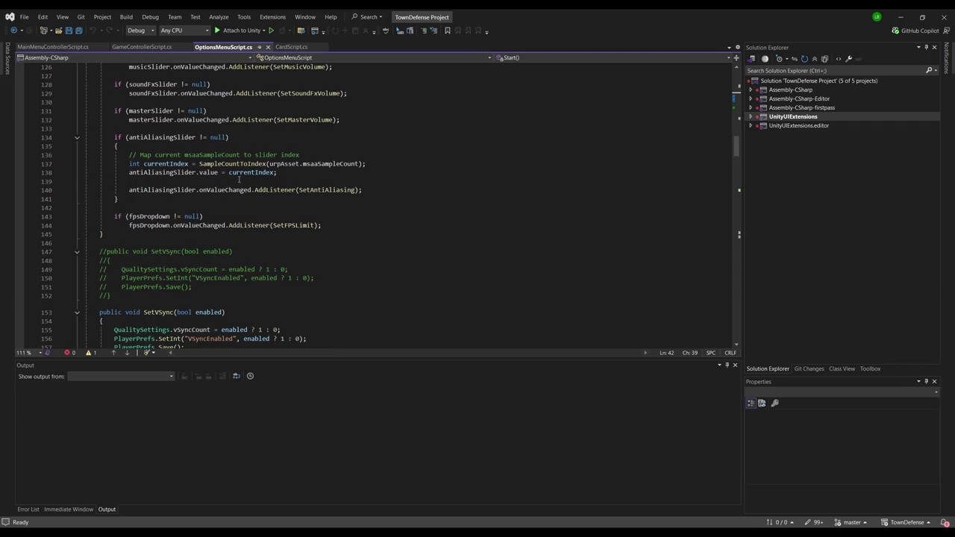
pyautogui.scroll(-3, 238, 184)
pyautogui.scroll(-12, 216, 195)
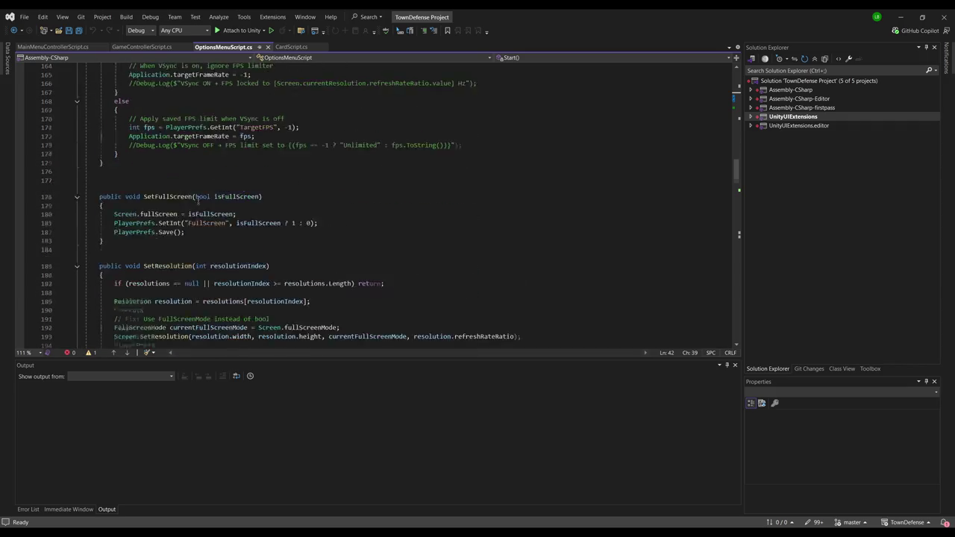
pyautogui.scroll(-7, 228, 231)
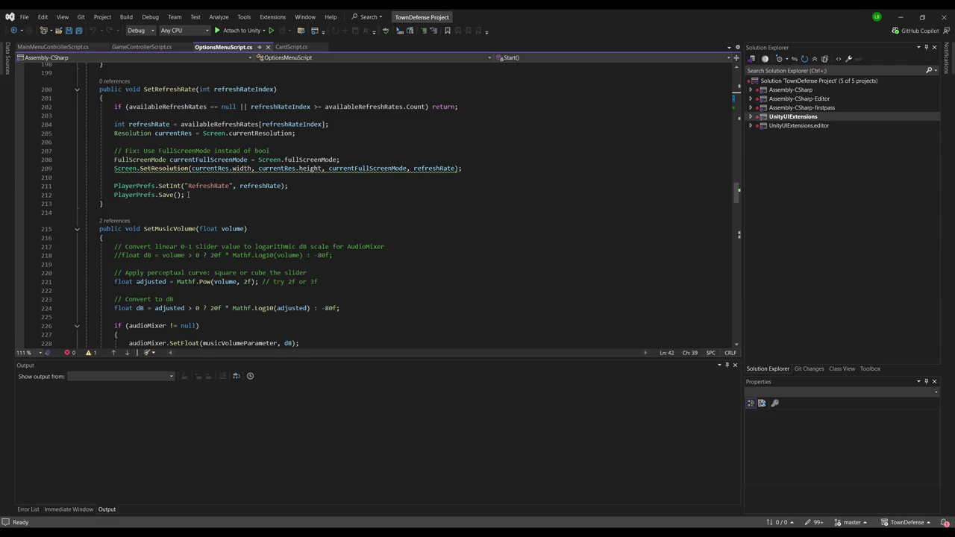
pyautogui.scroll(3, 194, 211)
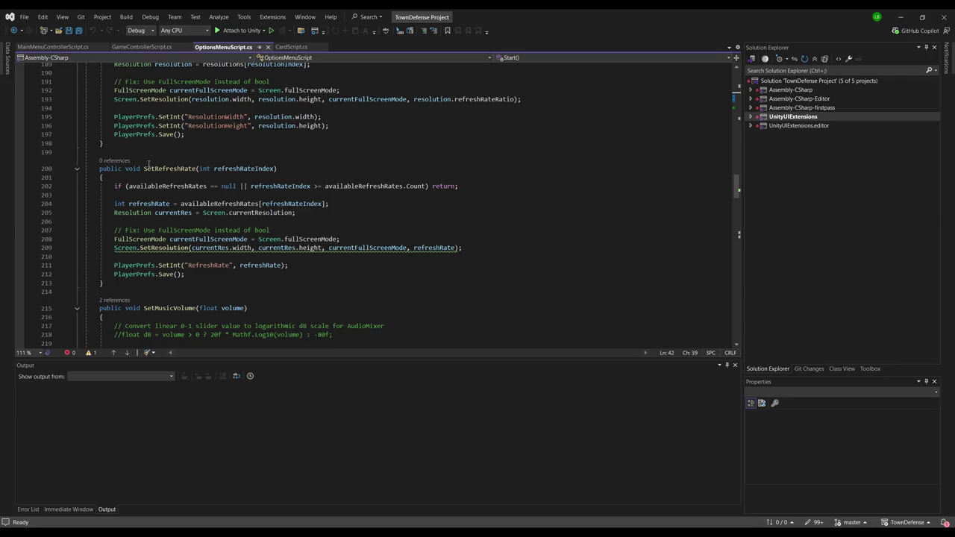
pyautogui.scroll(4, 276, 177)
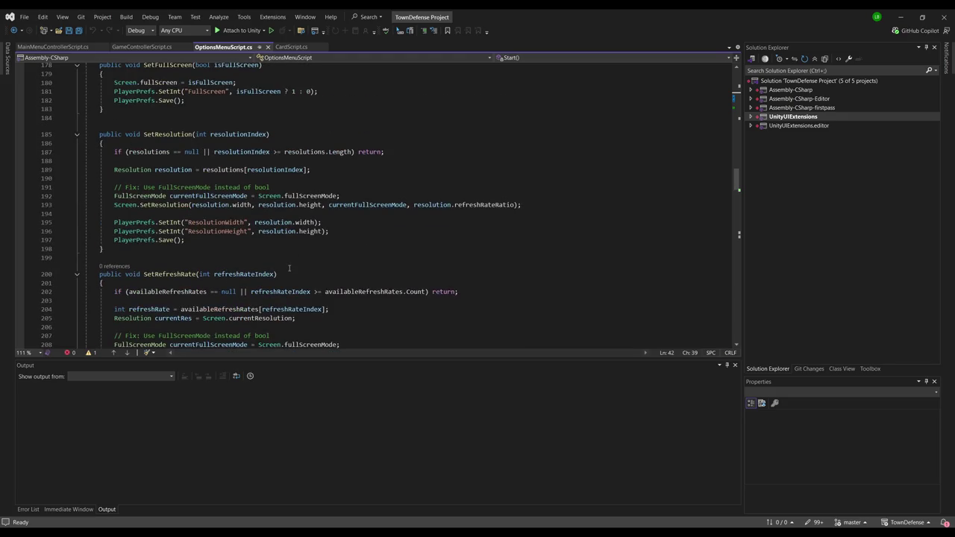
pyautogui.click(159, 254)
pyautogui.scroll(11, 398, 218)
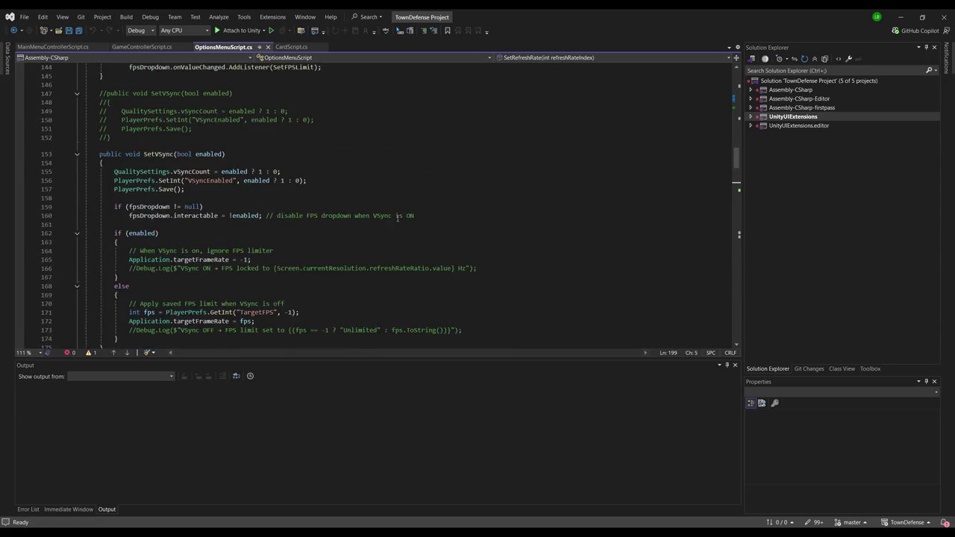
pyautogui.scroll(16, 398, 218)
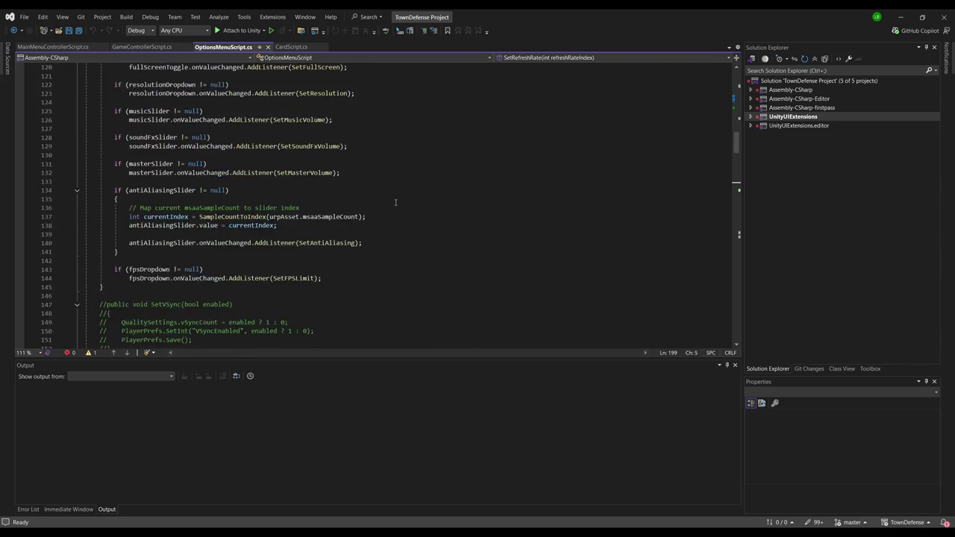
# Look over CardScript.cs, then open MainMenuControllerScript.cs and return to Unity.
pyautogui.click(297, 48)
pyautogui.scroll(-19, 284, 199)
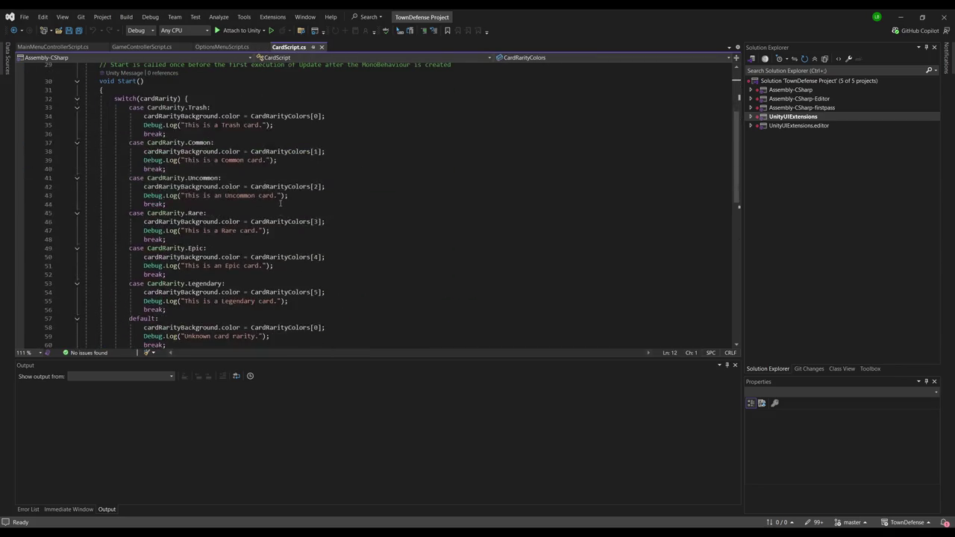
pyautogui.scroll(10, 277, 202)
pyautogui.scroll(9, 277, 203)
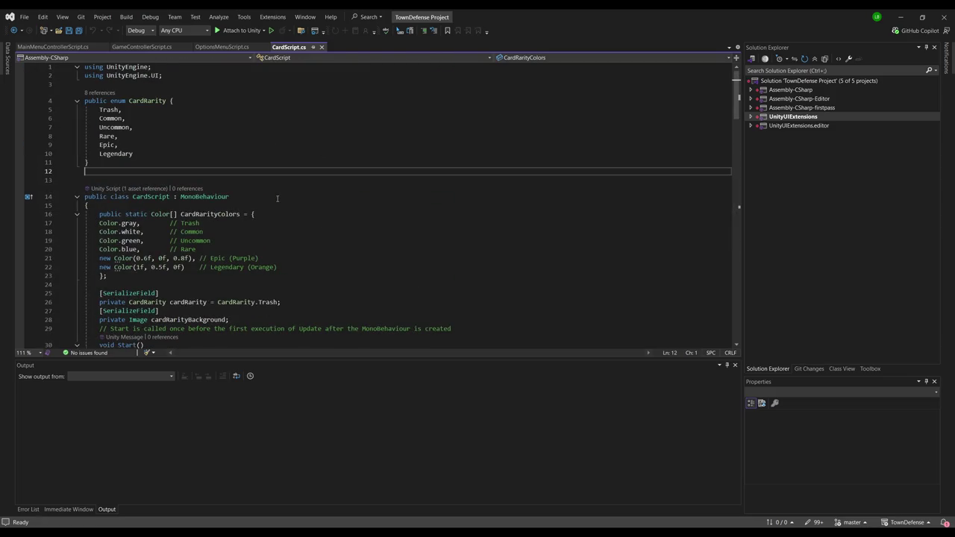
pyautogui.click(141, 46)
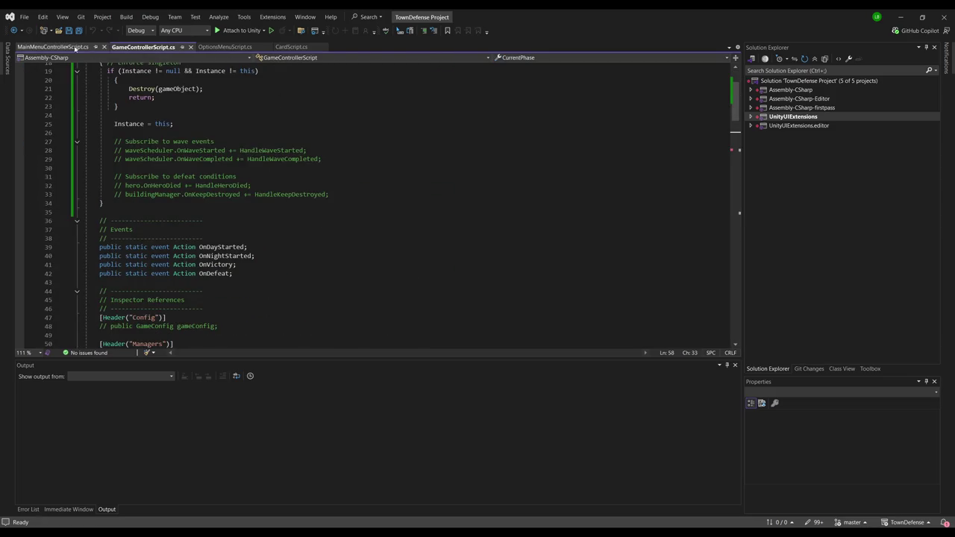
pyautogui.click(60, 47)
pyautogui.hotkey('alt', 'Tab')
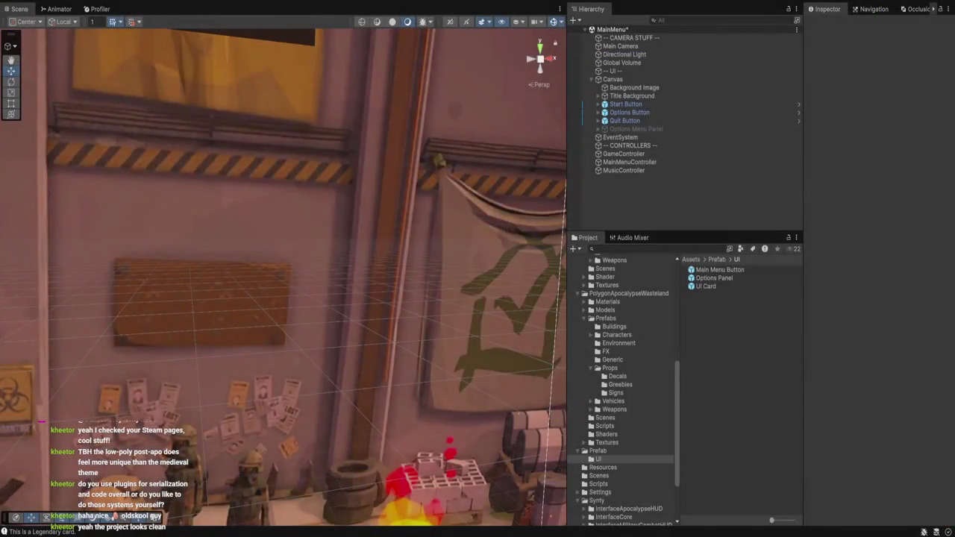
# Open Assets > Scripts, select CardHoverTiltScript, and bring its code up in Visual Studio.
pyautogui.click(599, 475)
pyautogui.click(599, 483)
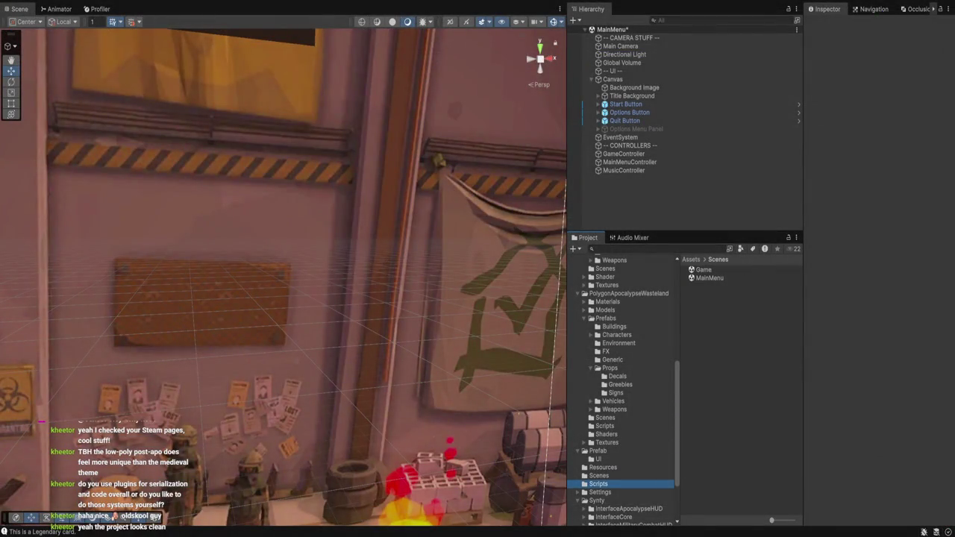
pyautogui.click(722, 277)
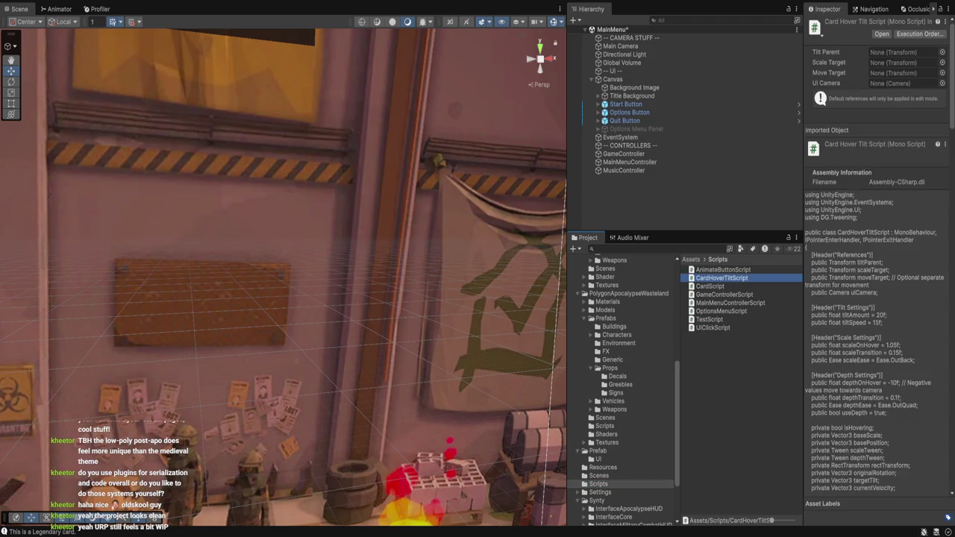
pyautogui.hotkey('alt', 'Tab')
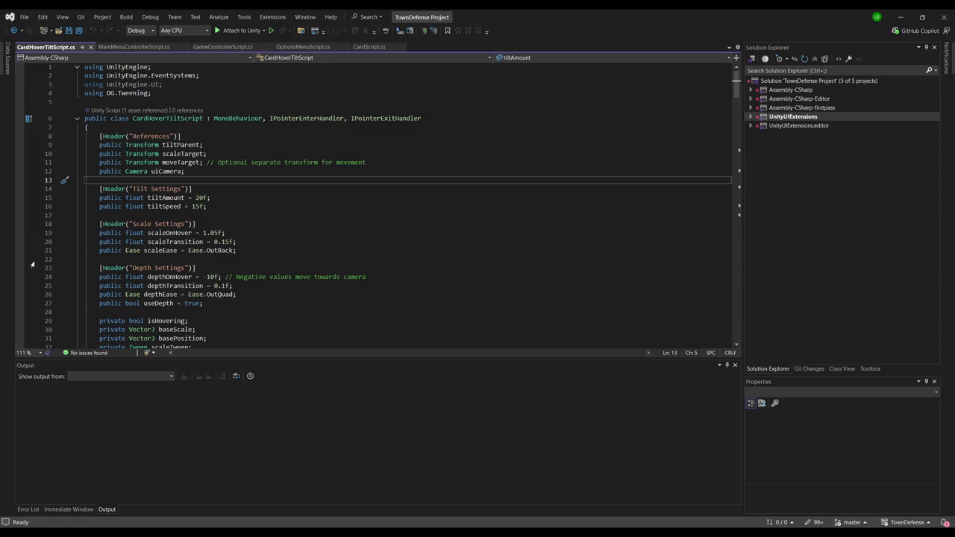
# Reopen CardHoverTiltScript.cs and scroll through its tilt calculation methods up to the using statements.
pyautogui.hotkey('alt', 'Tab')
pyautogui.hotkey('alt', 'Tab')
pyautogui.hotkey('alt', 'Tab')
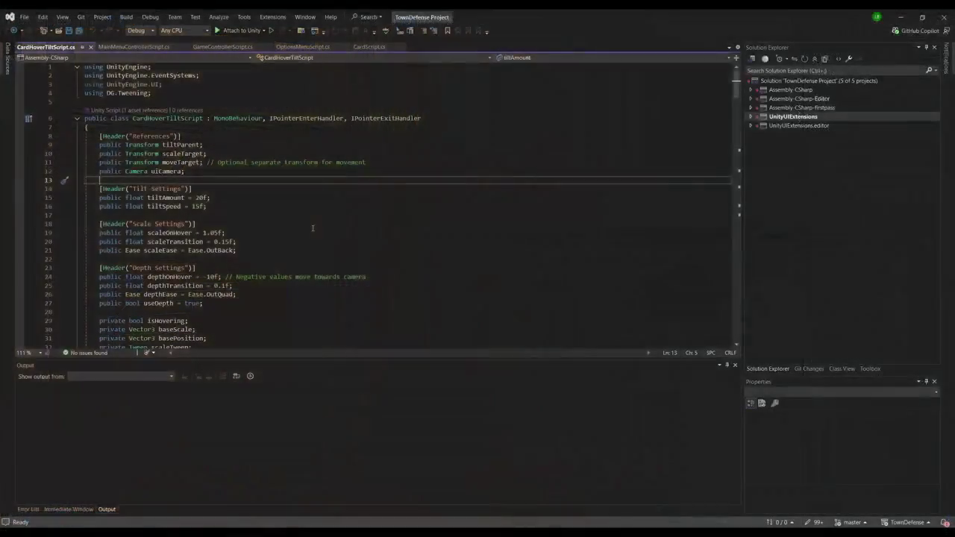
pyautogui.click(291, 218)
pyautogui.scroll(-7, 291, 220)
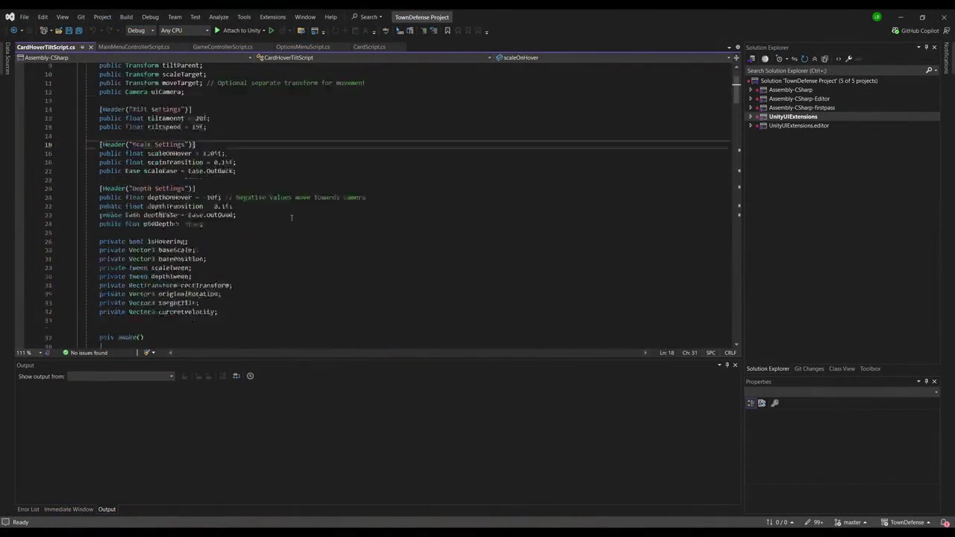
pyautogui.scroll(-10, 291, 221)
pyautogui.scroll(17, 291, 238)
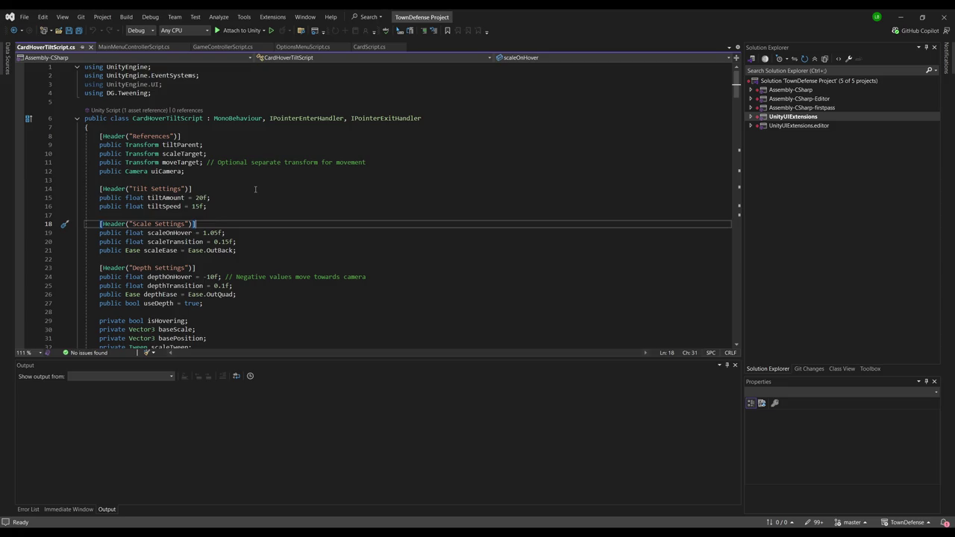
pyautogui.scroll(-12, 262, 197)
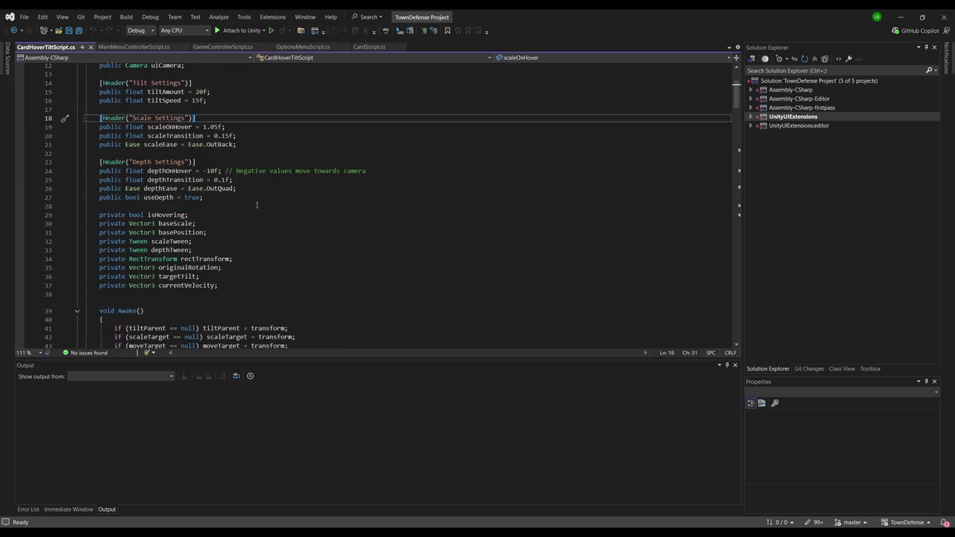
pyautogui.scroll(-6, 297, 162)
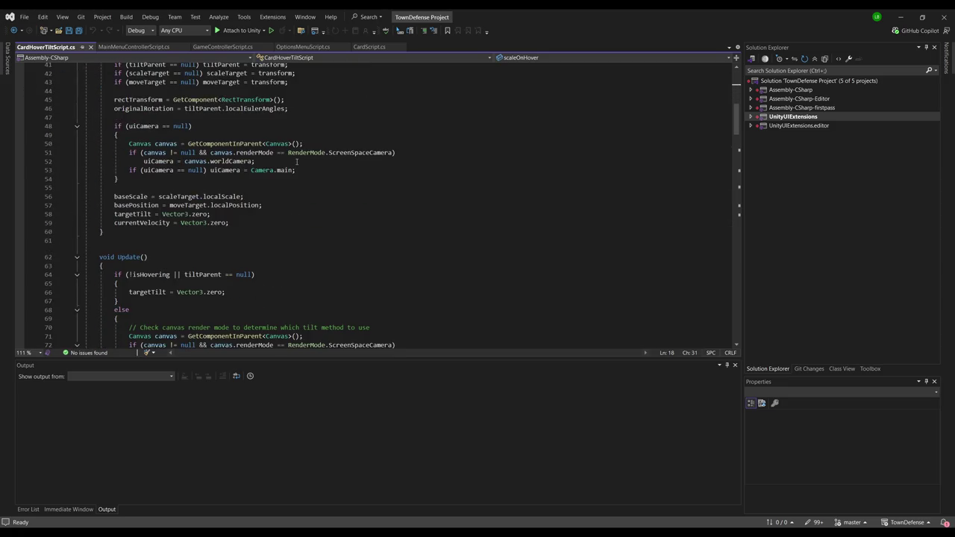
pyautogui.scroll(-6, 275, 224)
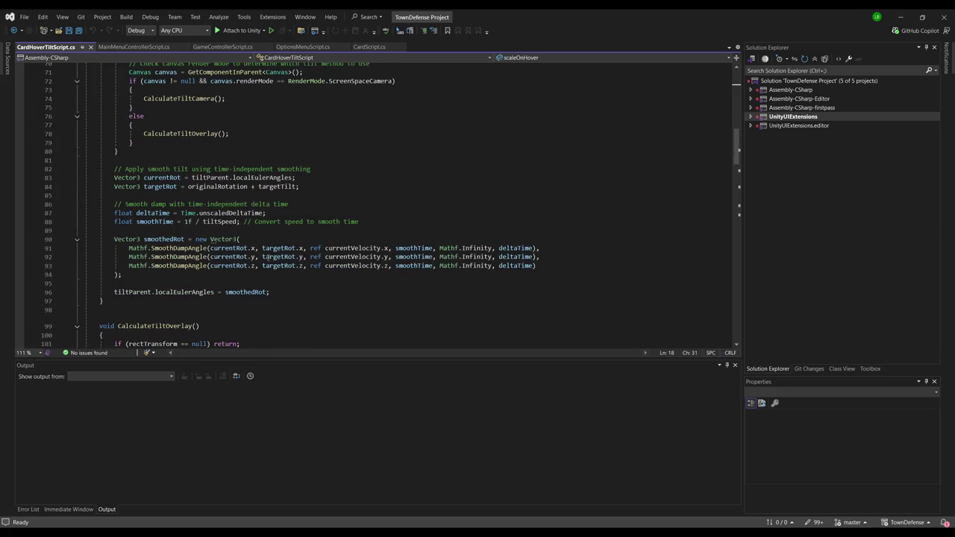
pyautogui.scroll(-16, 263, 237)
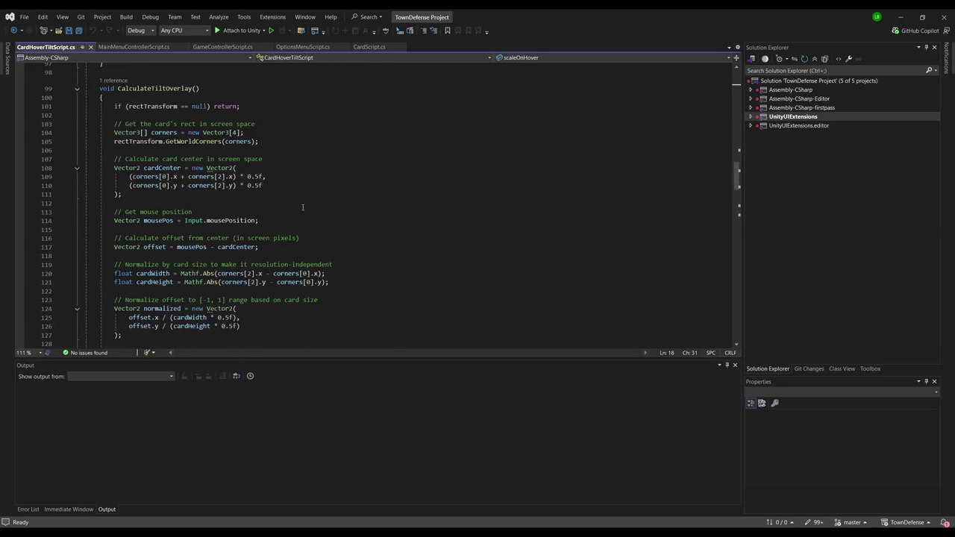
pyautogui.scroll(-4, 301, 215)
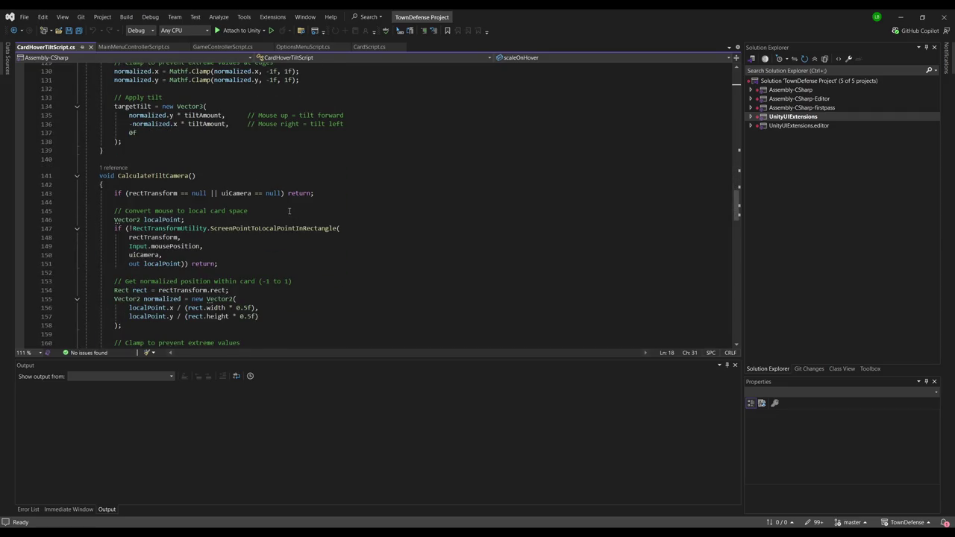
pyautogui.scroll(20, 290, 211)
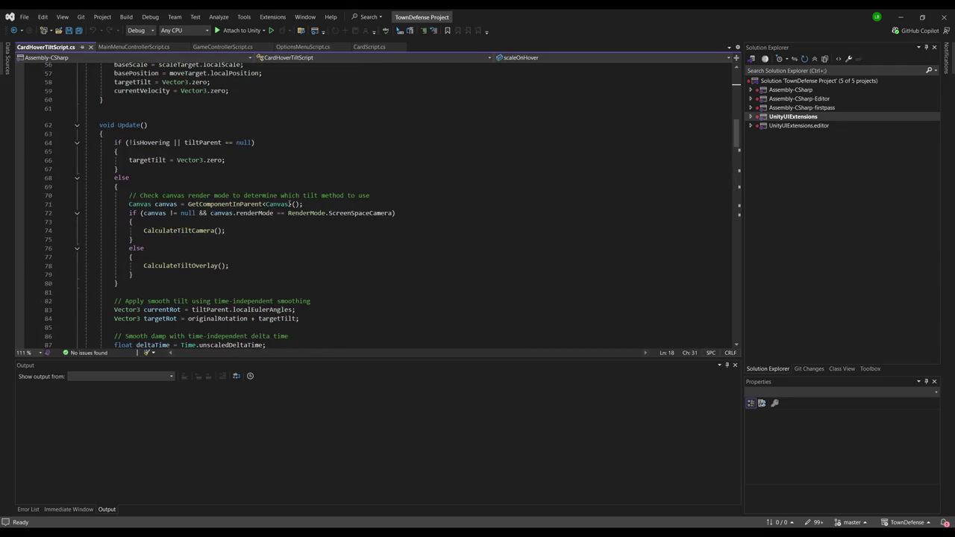
pyautogui.scroll(18, 290, 203)
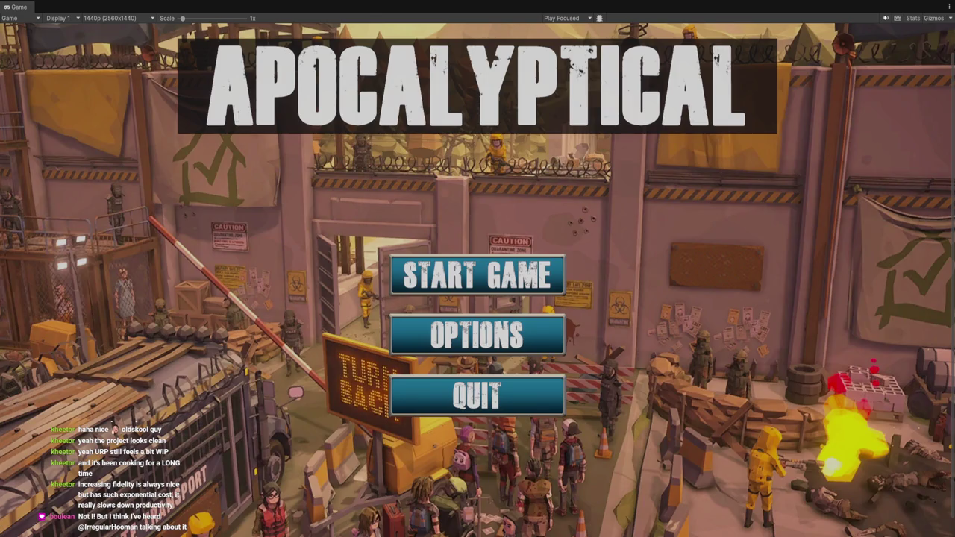
# Exit Play mode and open CardHoverTiltScript from the Scripts folder for editing.
pyautogui.hotkey('ctrl', 'p')
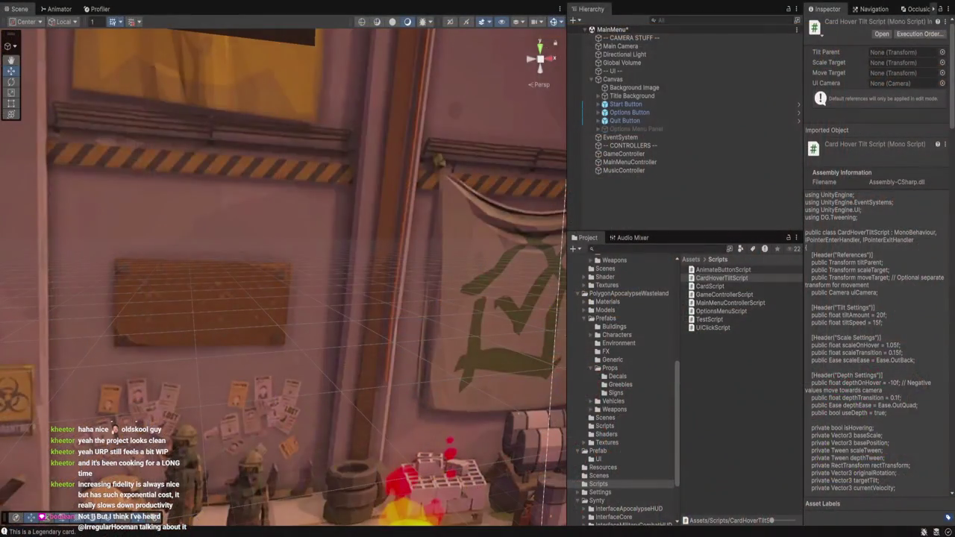
pyautogui.doubleClick(721, 278)
pyautogui.click(303, 259)
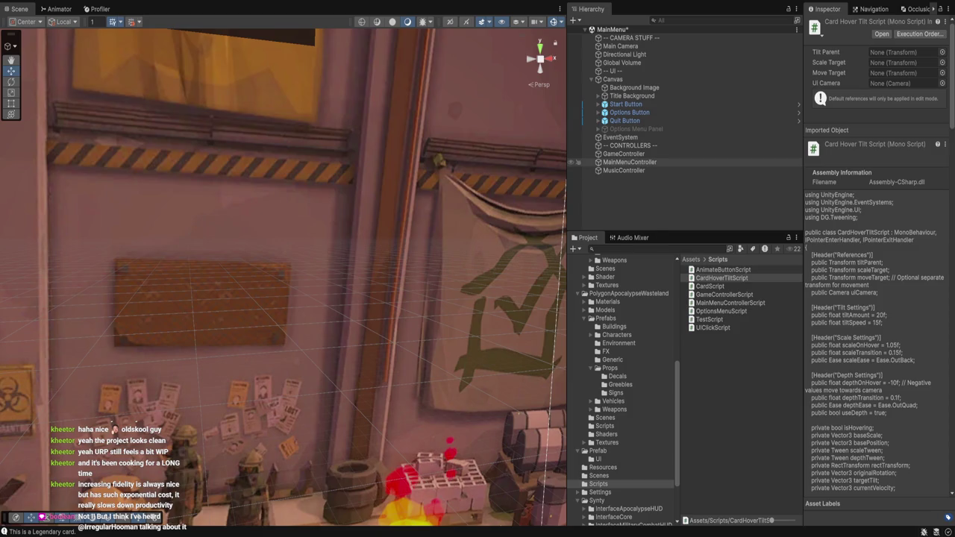
# Select MainMenuController to check its components, then switch back to Visual Studio.
pyautogui.click(629, 162)
pyautogui.hotkey('alt', 'Tab')
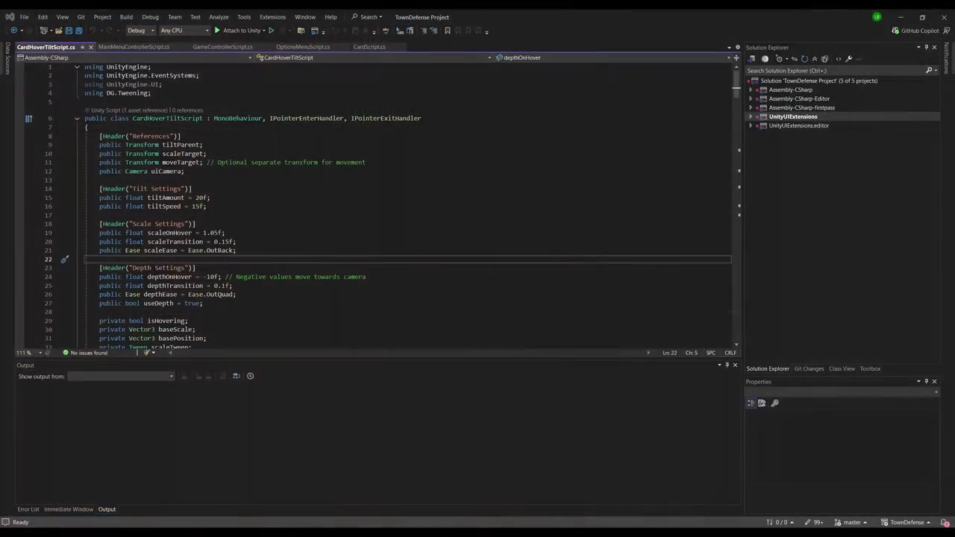
# In MainMenuControllerScript, add a [SerializeField] private GameObject mainMenuCanvas field below the options panel field.
pyautogui.click(185, 125)
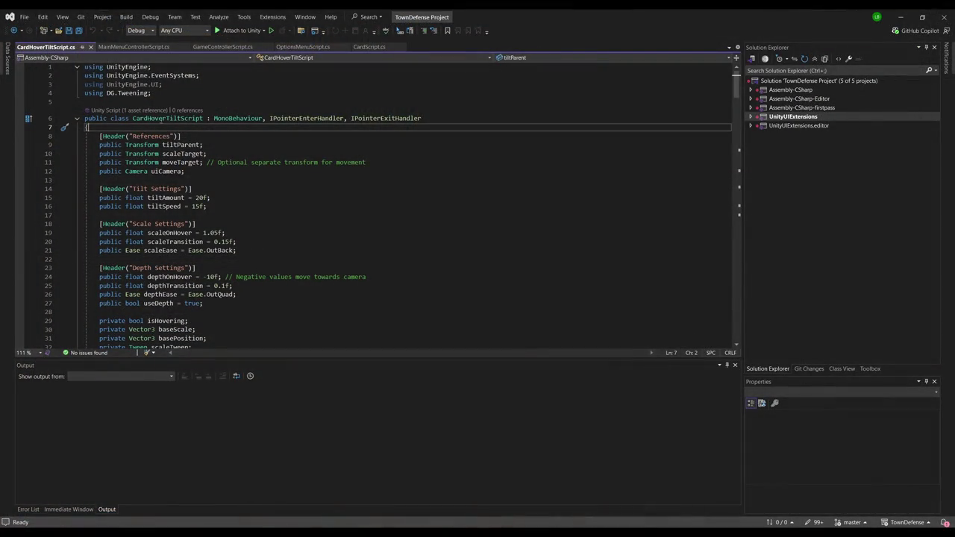
pyautogui.click(134, 46)
pyautogui.scroll(2, 187, 196)
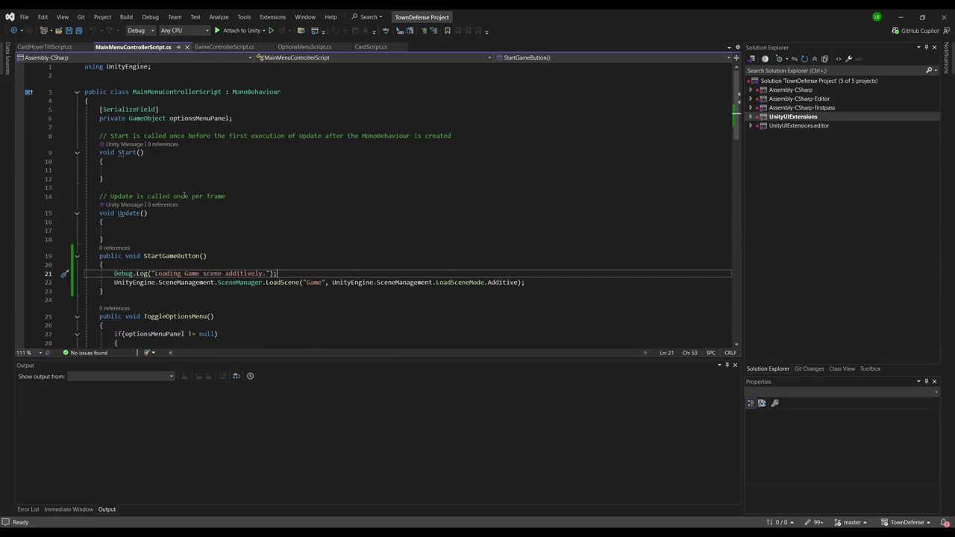
pyautogui.click(208, 127)
pyautogui.write('[SerializeField')
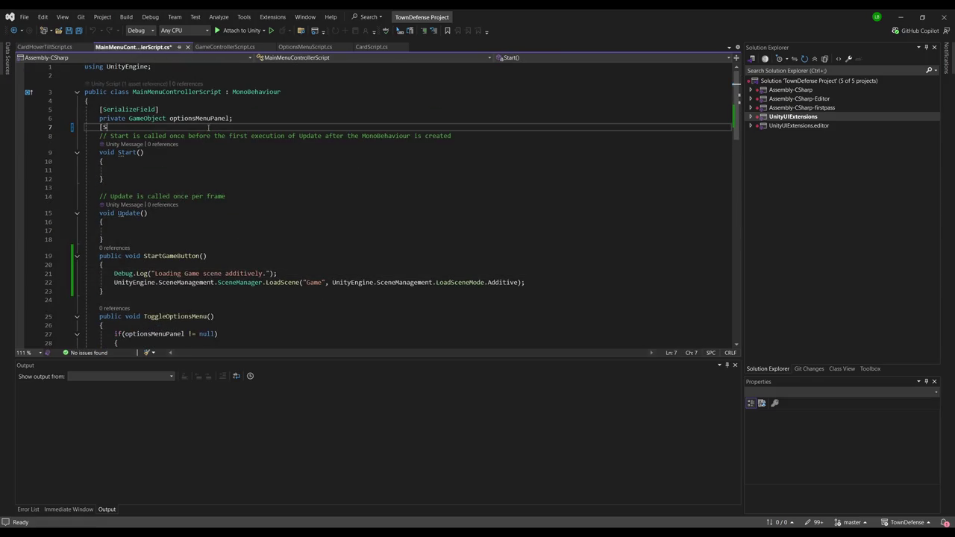
pyautogui.press('Return')
pyautogui.write('priva')
pyautogui.press('Tab')
pyautogui.press('Up')
pyautogui.press('Home')
pyautogui.press('Return')
pyautogui.press('Down')
pyautogui.press('End')
pyautogui.press('BackSpace')
pyautogui.press('BackSpace')
pyautogui.press('BackSpace')
pyautogui.write('Canvas;')
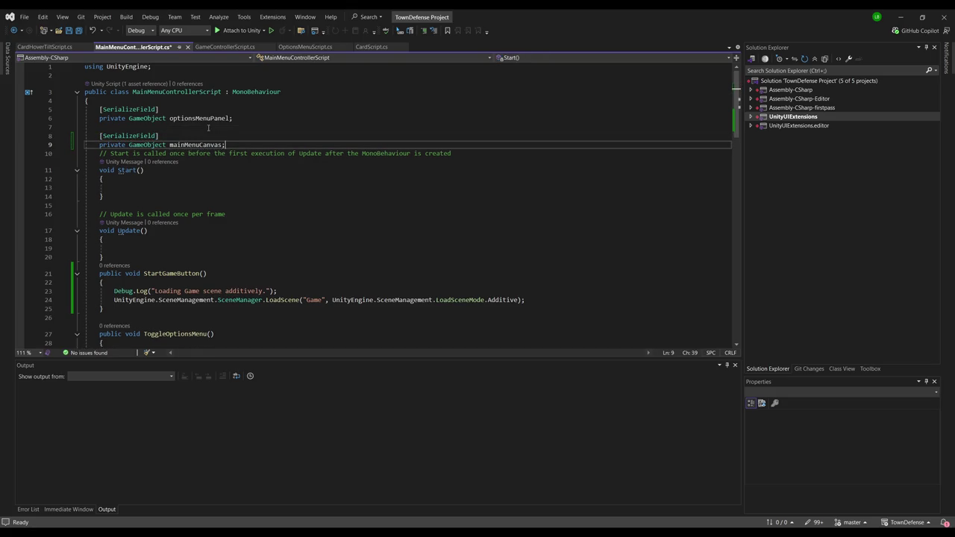
pyautogui.press('Return')
pyautogui.doubleClick(196, 145)
# Add a public ReturnToMaiMenu() method after StartGameButton that calls mainMenuCanvas.SetActive(true).
pyautogui.scroll(-5, 256, 227)
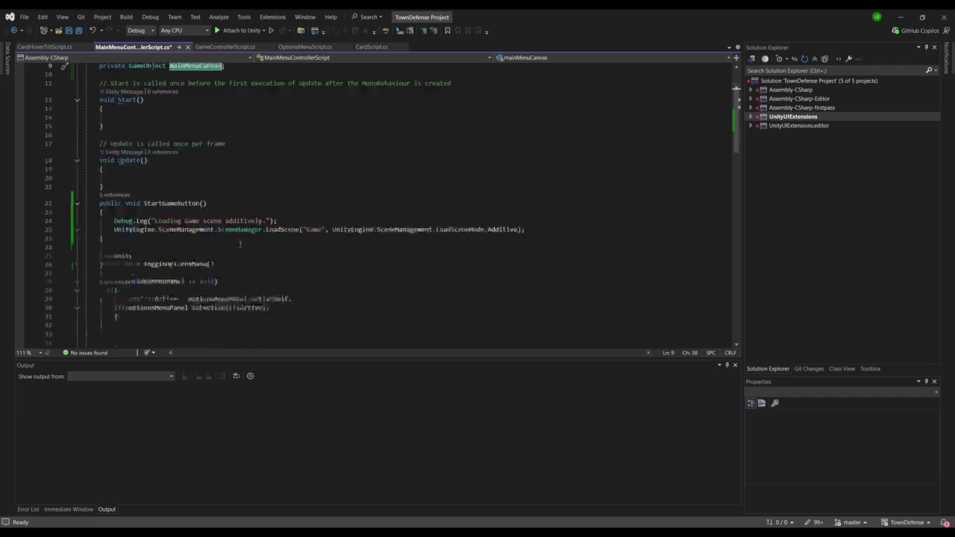
pyautogui.click(188, 160)
pyautogui.click(187, 169)
pyautogui.press('Return')
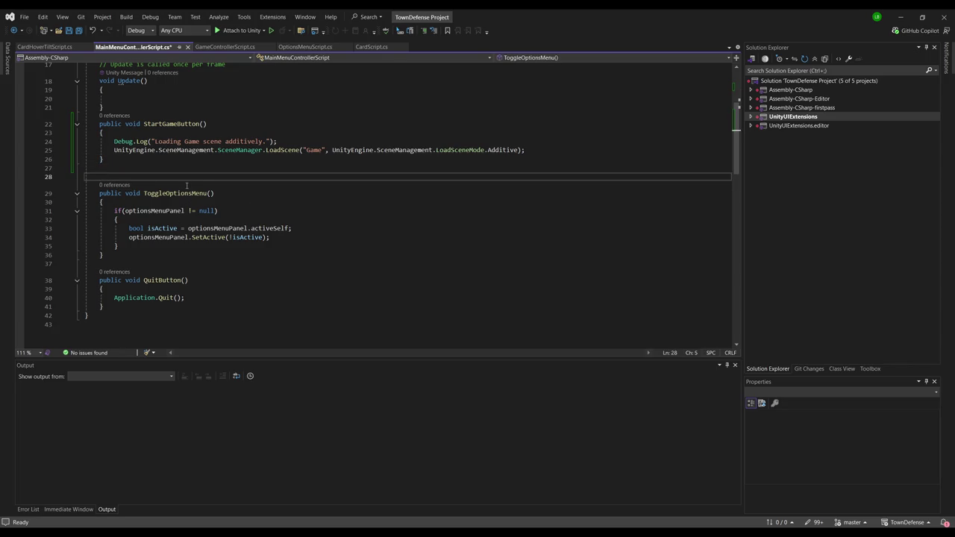
pyautogui.write('public void Returnt')
pyautogui.press('BackSpace')
pyautogui.write('ToMainMenu()')
pyautogui.press('Return')
pyautogui.write('{')
pyautogui.press('Return')
pyautogui.write('mainMenuCanvas')
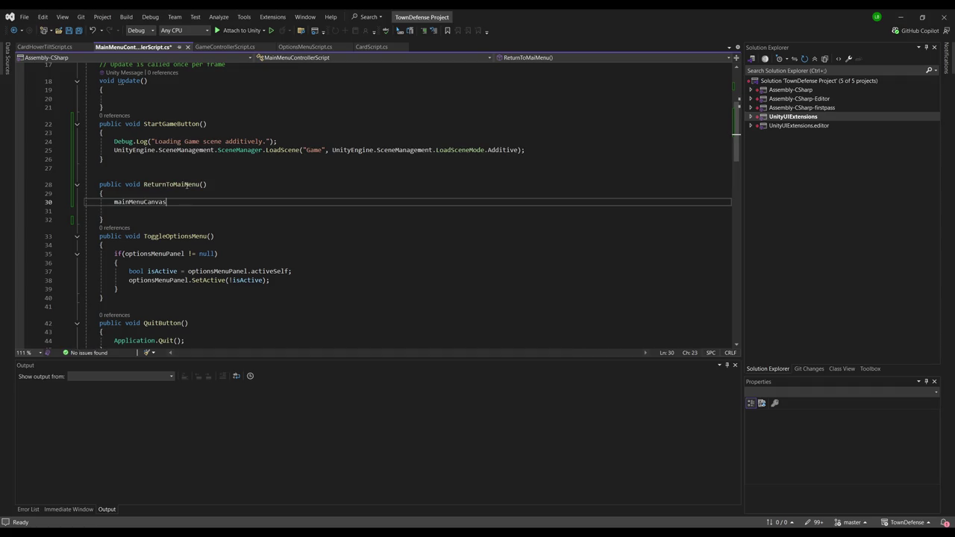
pyautogui.write('.SetActive(true);')
# Wrap the SetActive call in an if (mainMenuCanvas != null) block.
pyautogui.press('Home')
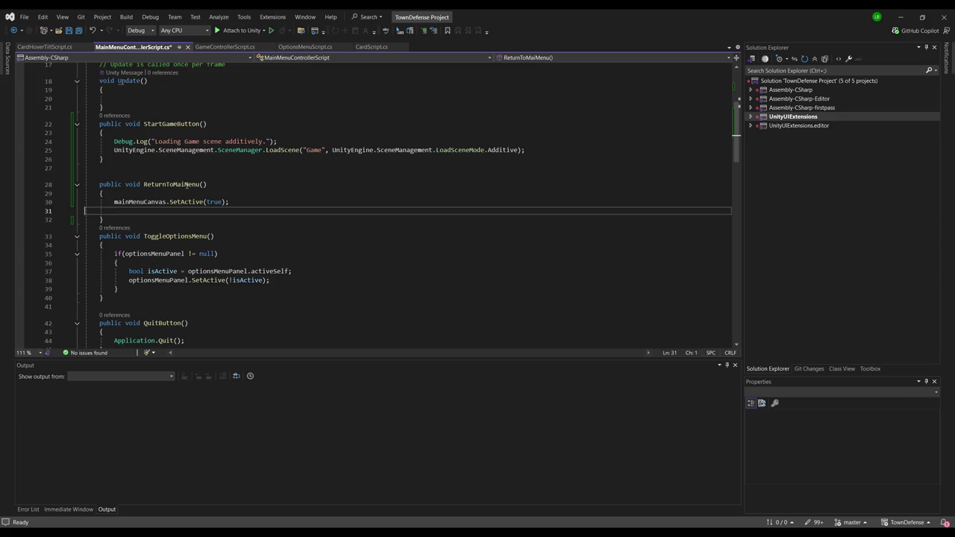
pyautogui.press('Return')
pyautogui.press('Up')
pyautogui.write('if(mainMenuCanvas != null)')
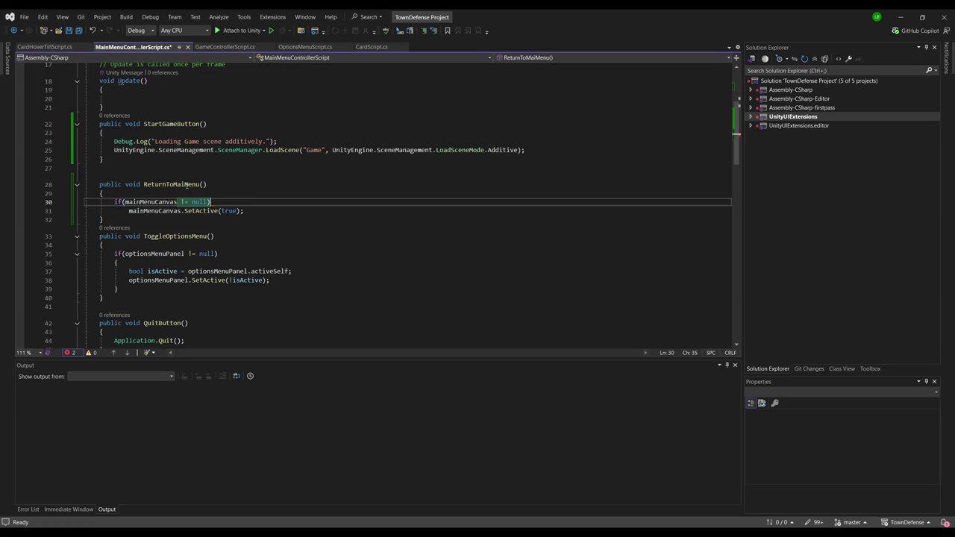
pyautogui.write('{')
pyautogui.press('Down')
pyautogui.press('End')
pyautogui.press('Return')
pyautogui.write('}')
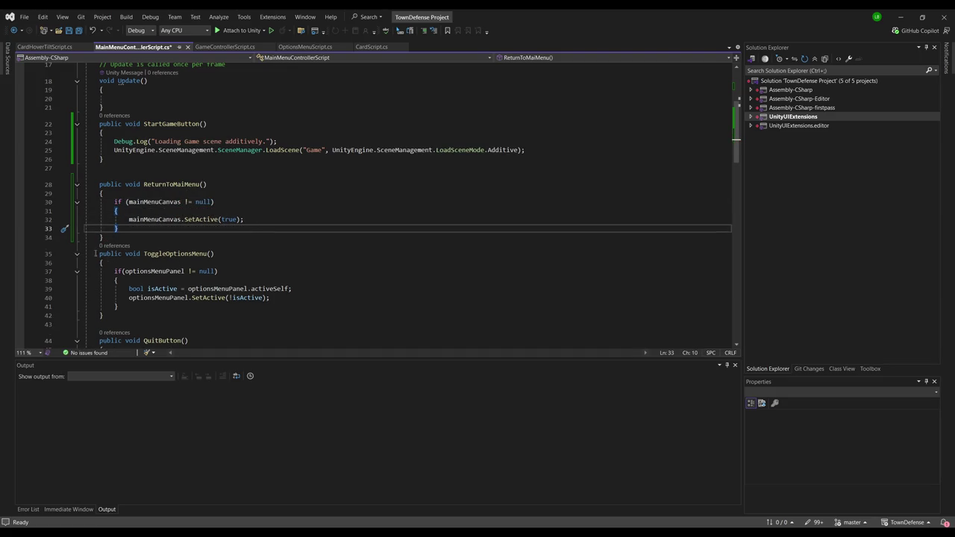
pyautogui.press('Down')
pyautogui.press('Return')
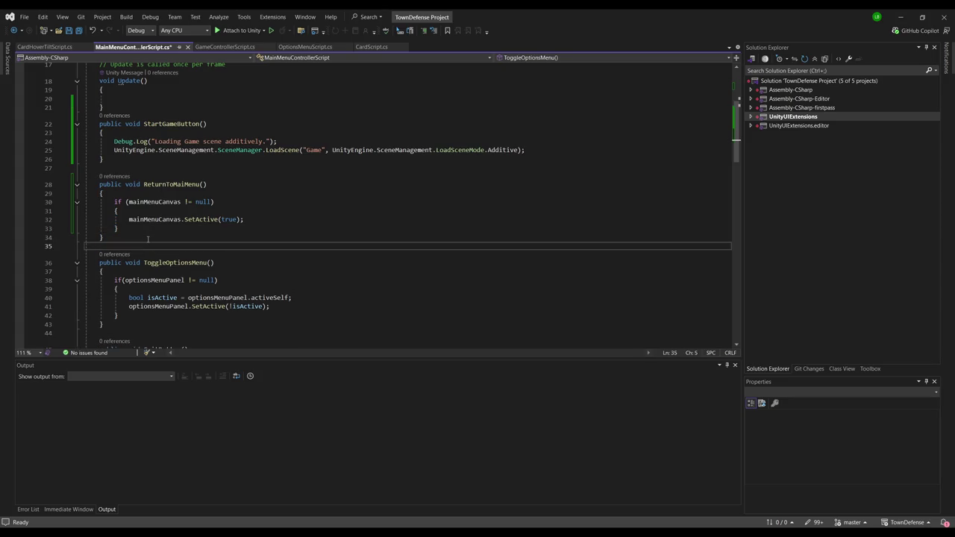
pyautogui.click(156, 169)
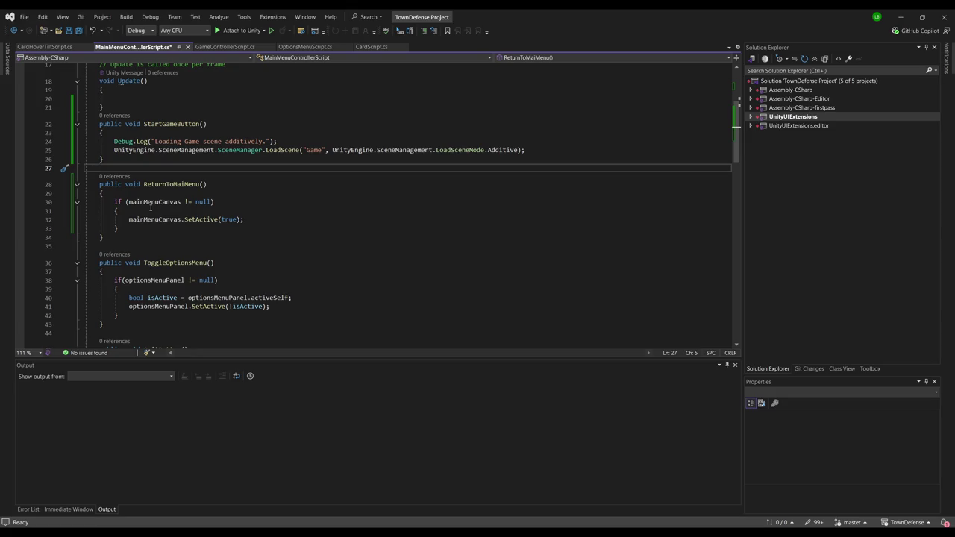
pyautogui.click(186, 185)
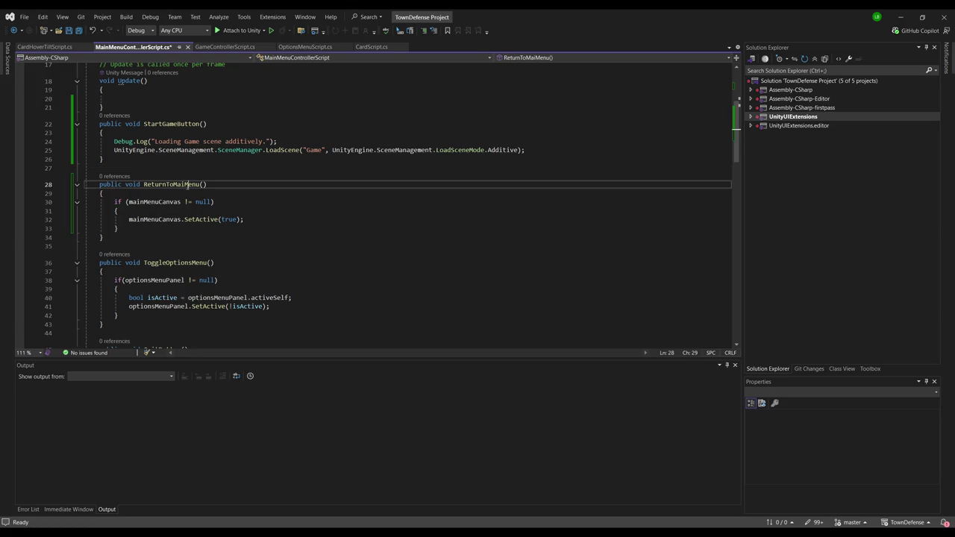
# Correct the method name to ReturnToMainMenu and add a '// Unload the Game scene' comment.
pyautogui.write('n')
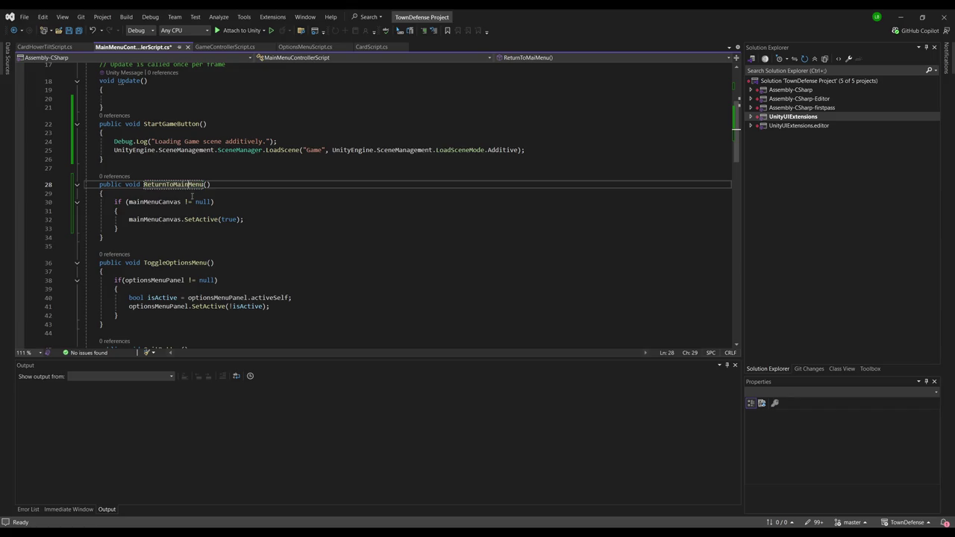
pyautogui.click(229, 188)
pyautogui.press('Down')
pyautogui.press('Return')
pyautogui.write('// Unload')
pyautogui.press('Tab')
pyautogui.press('Return')
pyautogui.press('Return')
# Add a '// Re-enable the main menu canvas' comment and a TODO to reinitialize gamecontroller references.
pyautogui.write('// Renable')
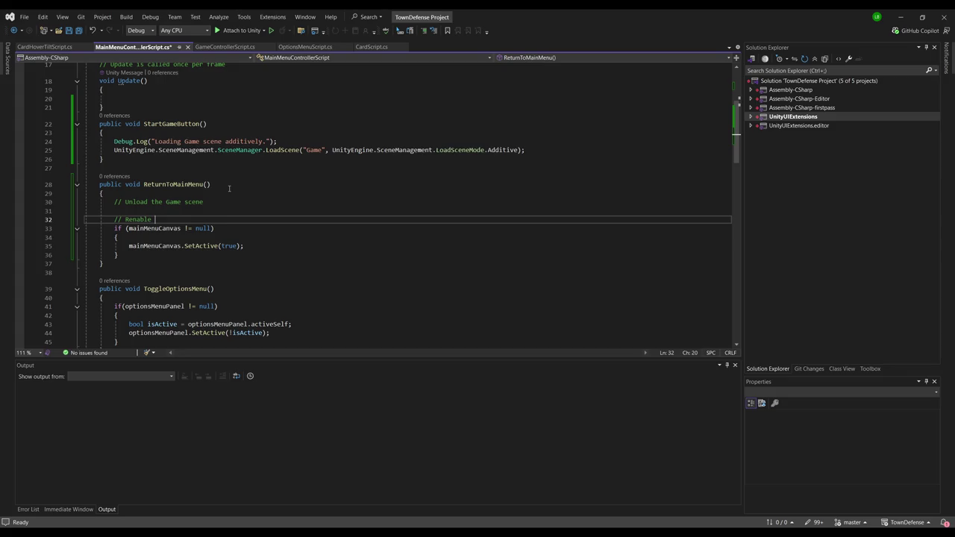
pyautogui.press('BackSpace')
pyautogui.press('BackSpace')
pyautogui.write('-enable the')
pyautogui.press('Tab')
pyautogui.press('Return')
pyautogui.write('// TODO: RE')
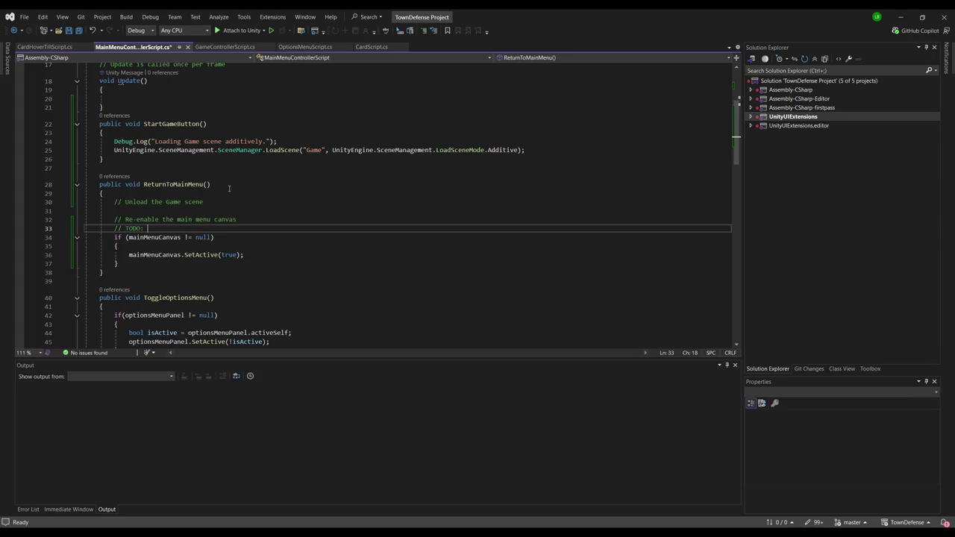
pyautogui.press('BackSpace')
pyautogui.write('einitalize gam')
pyautogui.write('econtroller references')
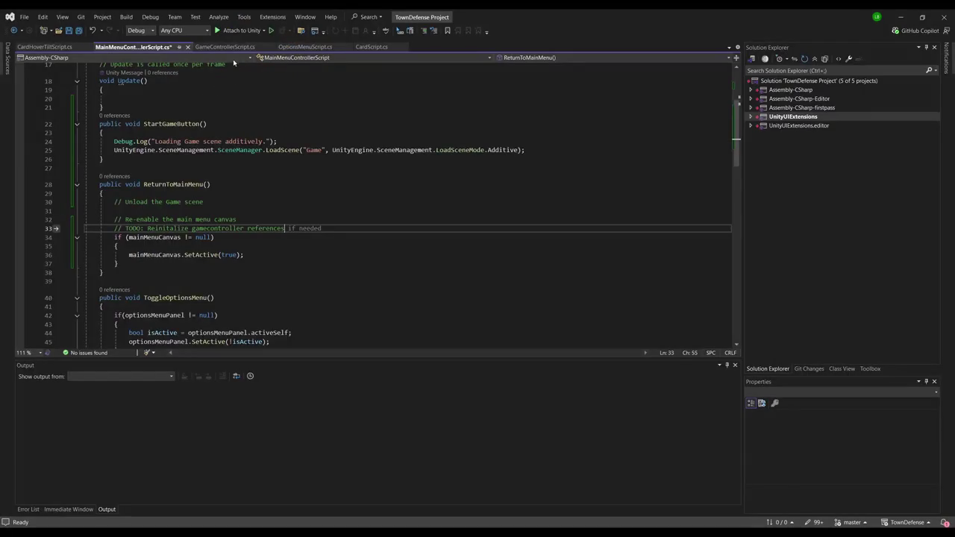
# Review GameControllerScript's singleton Instance setup in Awake, then switch back to Unity.
pyautogui.click(229, 47)
pyautogui.scroll(6, 231, 101)
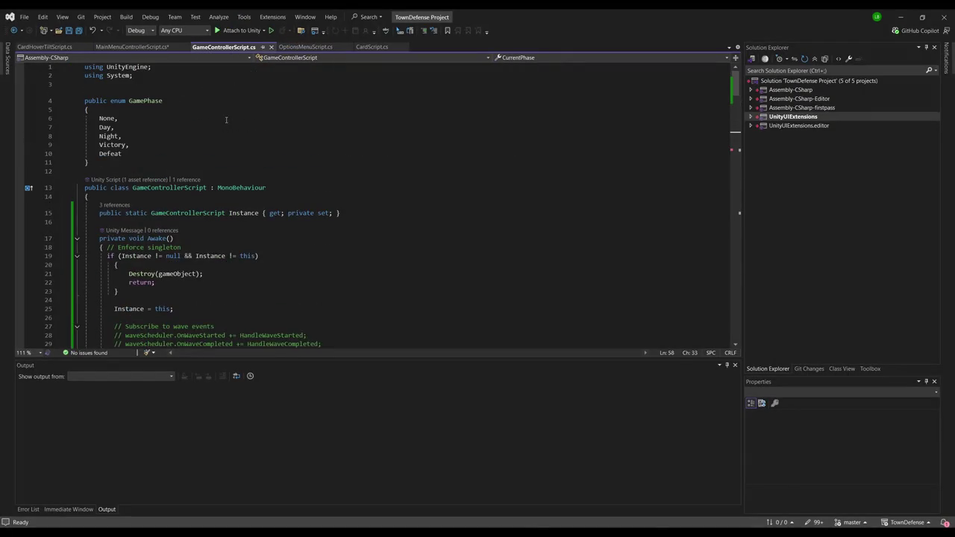
pyautogui.scroll(-2, 200, 229)
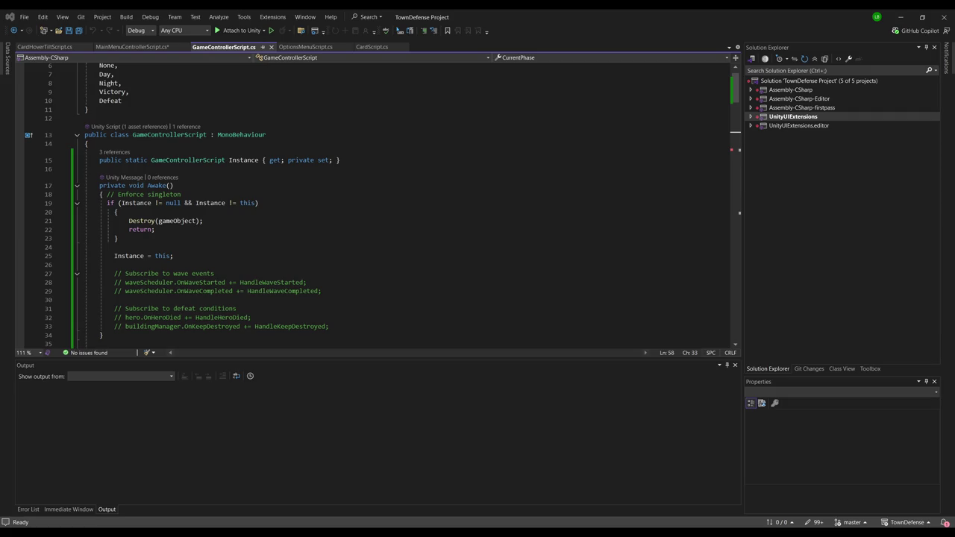
pyautogui.hotkey('alt', 'Tab')
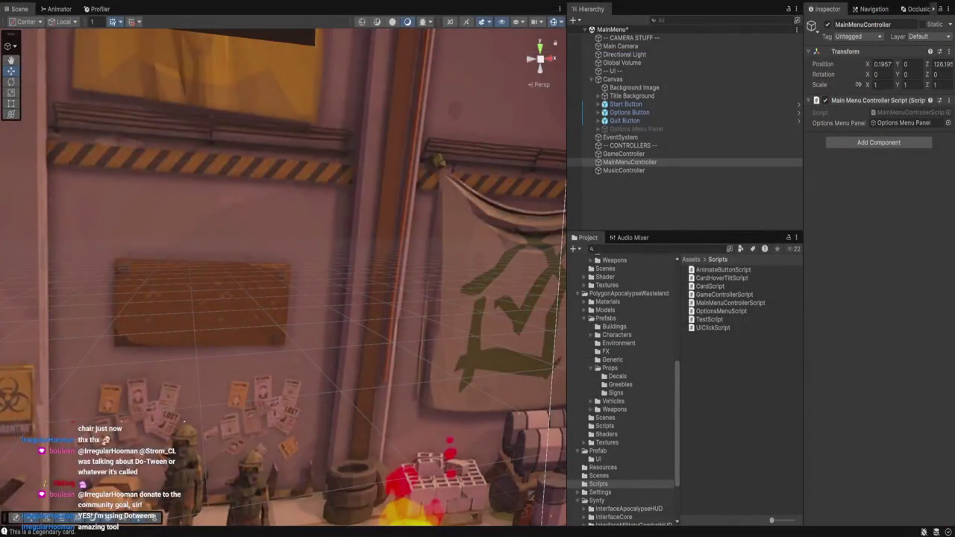
# Add a UI Card prefab under the Canvas, above the Start Button.
pyautogui.click(598, 459)
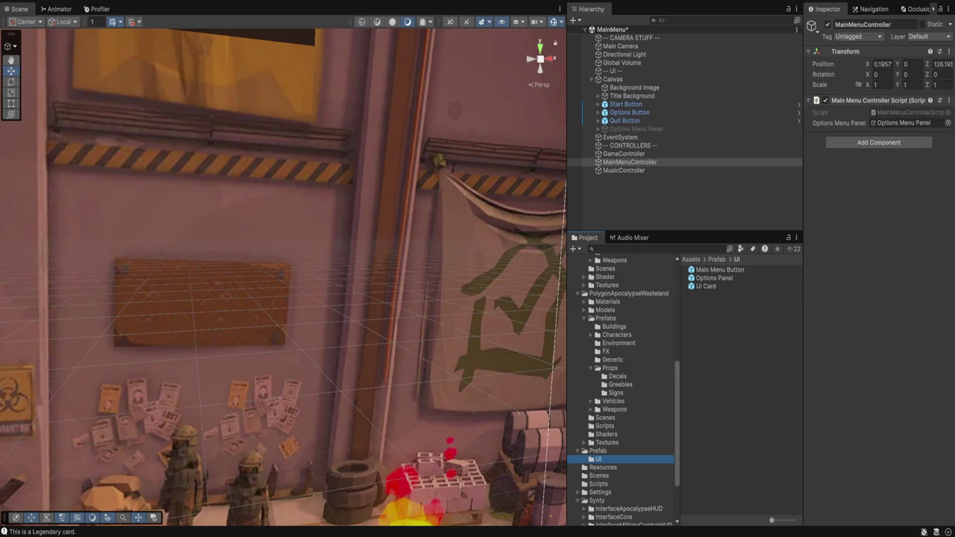
pyautogui.click(630, 162)
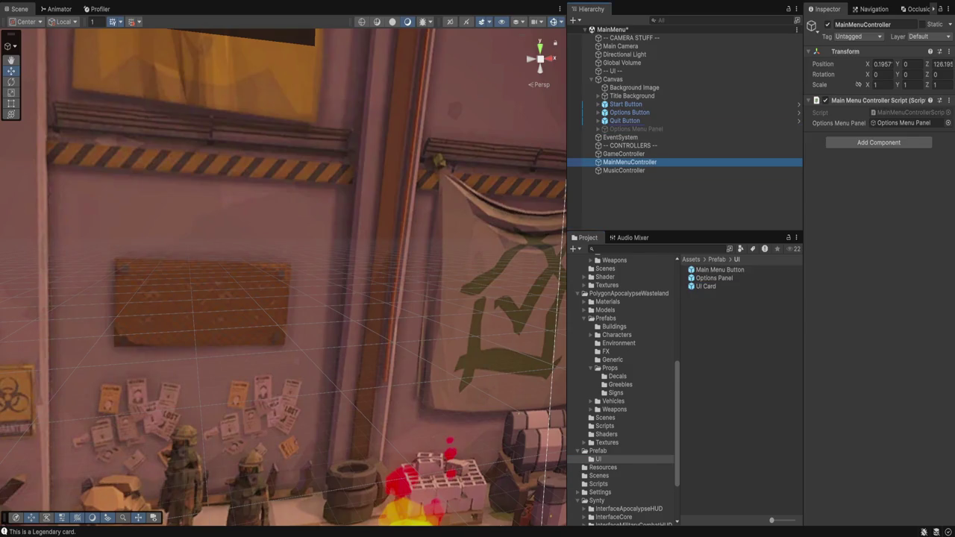
pyautogui.moveTo(706, 286); pyautogui.dragTo(620, 100)
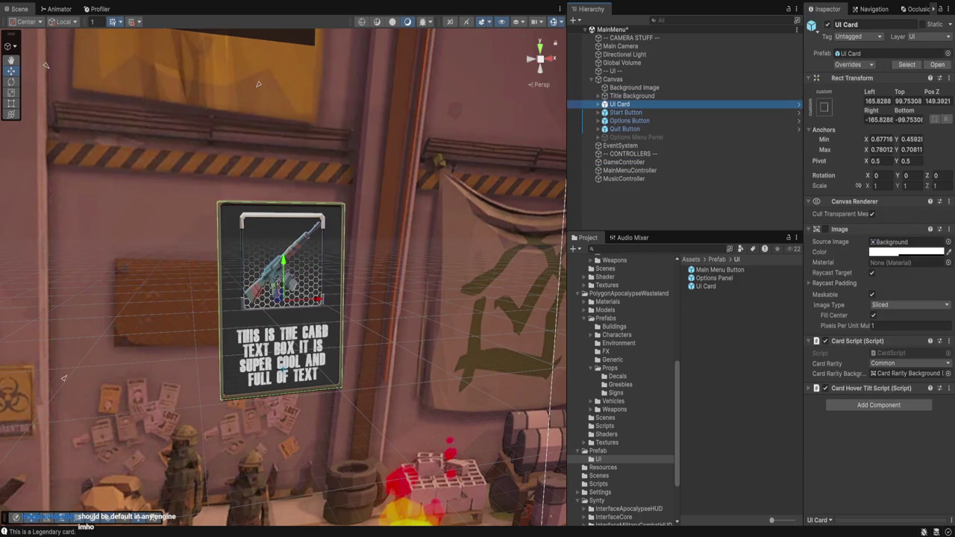
# Set the UI Card's Top and Bottom offsets to 0 and run the main menu in Play mode.
pyautogui.click(878, 101)
pyautogui.press('BackSpace')
pyautogui.press('BackSpace')
pyautogui.press('BackSpace')
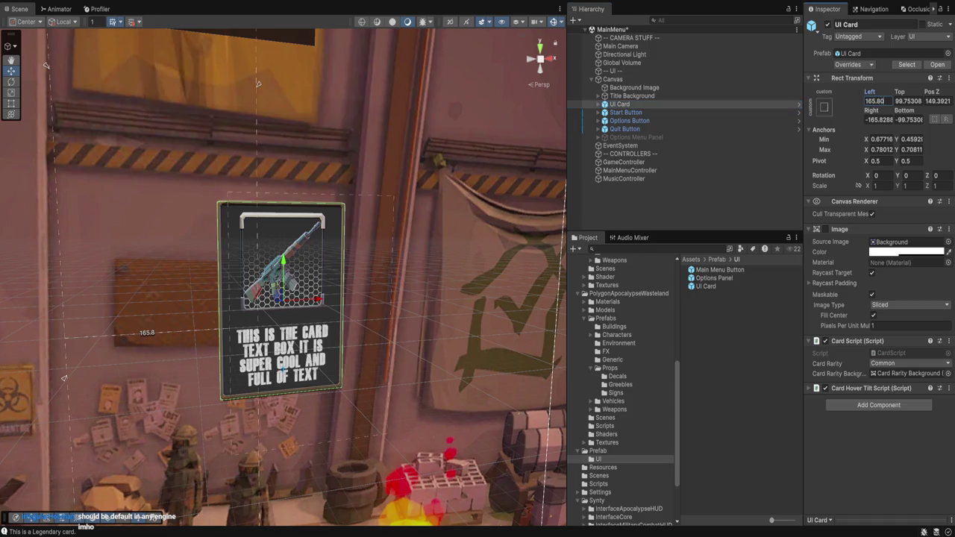
pyautogui.press('Tab')
pyautogui.write('0')
pyautogui.press('Tab')
pyautogui.write('0')
pyautogui.press('Tab')
pyautogui.press('Tab')
pyautogui.write('0')
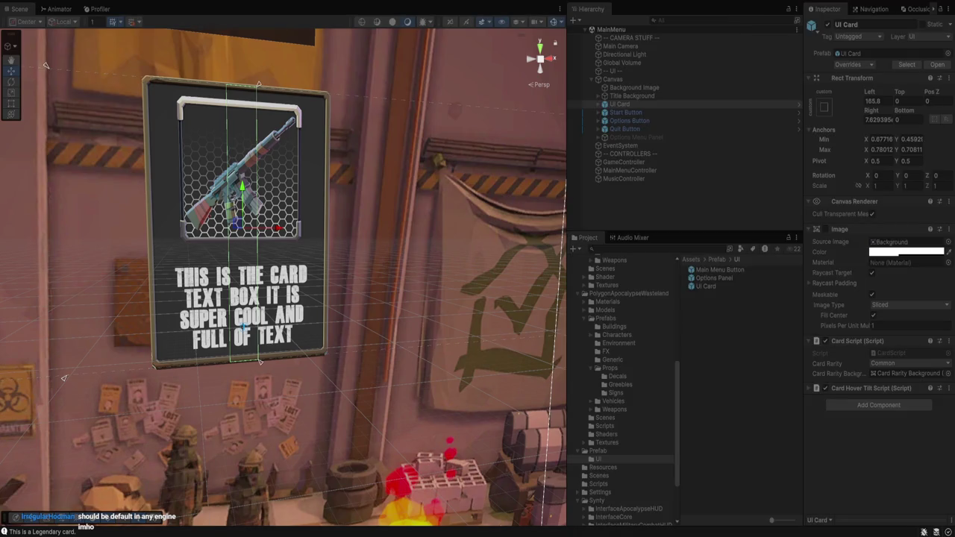
pyautogui.hotkey('ctrl', 'p')
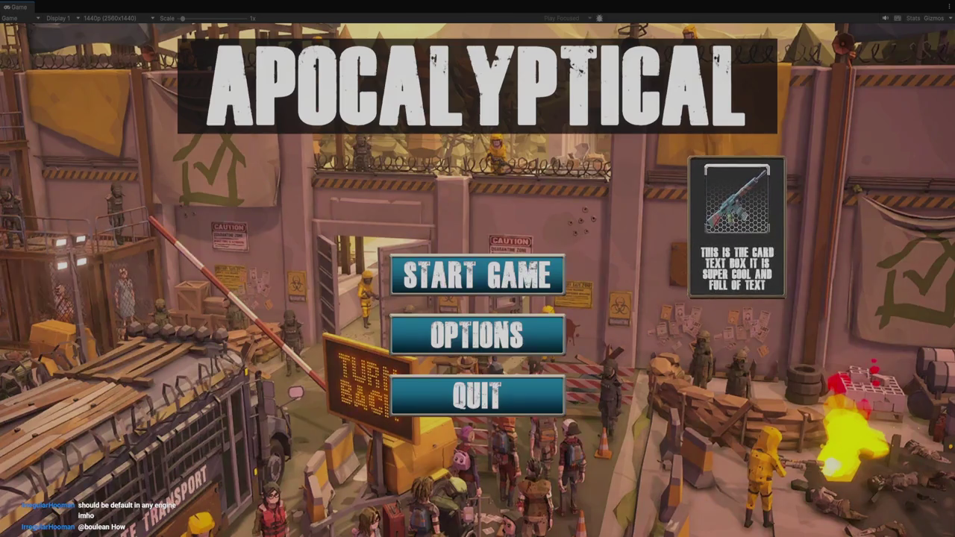
# Leave the maximized Game view, review the Card Hover Tilt Script settings, and stop Play mode.
pyautogui.hotkey('ctrl', 'p')
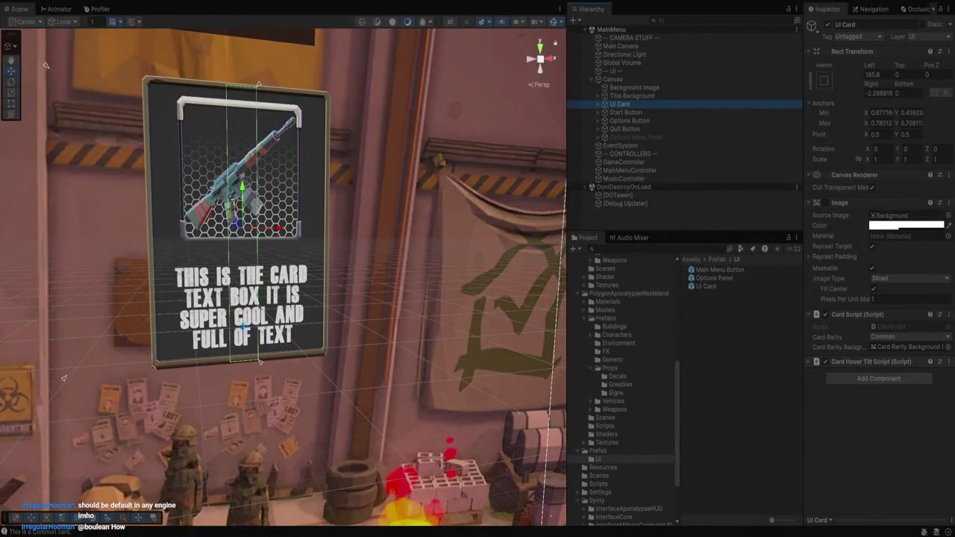
pyautogui.click(866, 361)
pyautogui.scroll(-3, 881, 299)
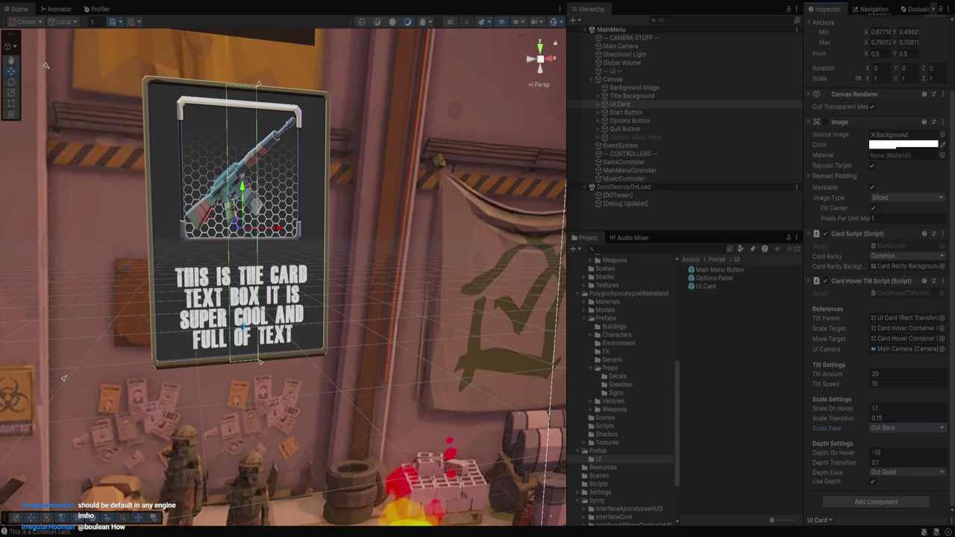
pyautogui.hotkey('ctrl', 'p')
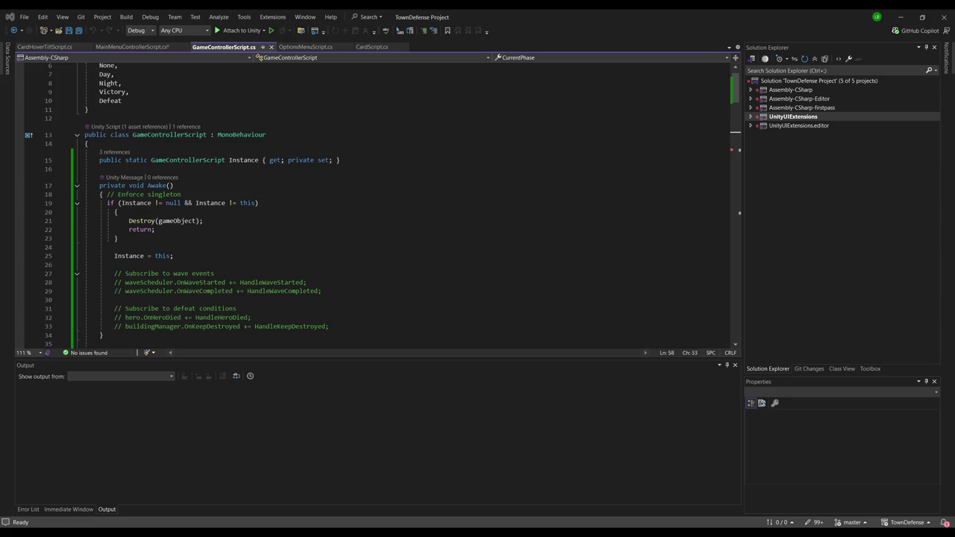
# Switch from Visual Studio back to Unity, where the suspense clip is open in Audacity.
pyautogui.hotkey('alt', 'Tab')
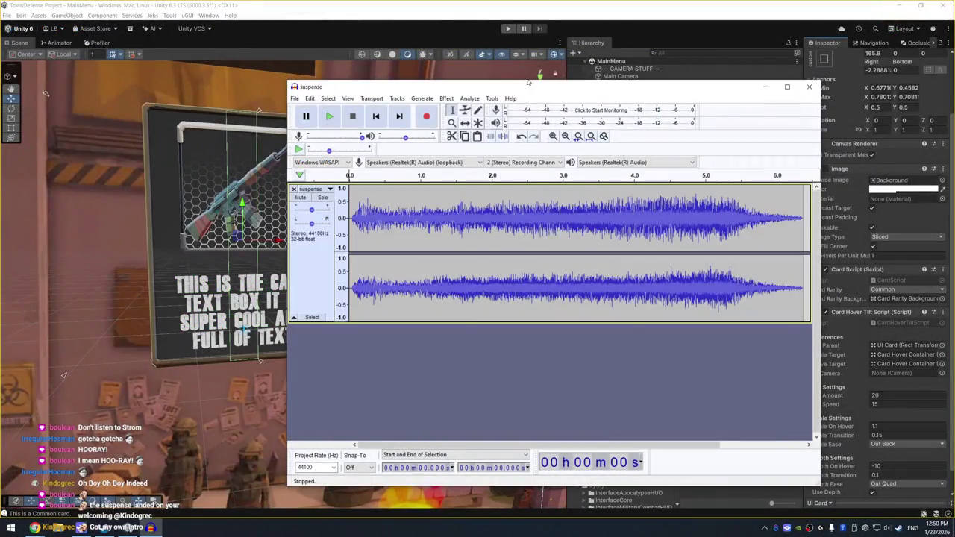
# Move and widen the Audacity window to see the suspense waveform.
pyautogui.moveTo(439, 88); pyautogui.dragTo(259, 63)
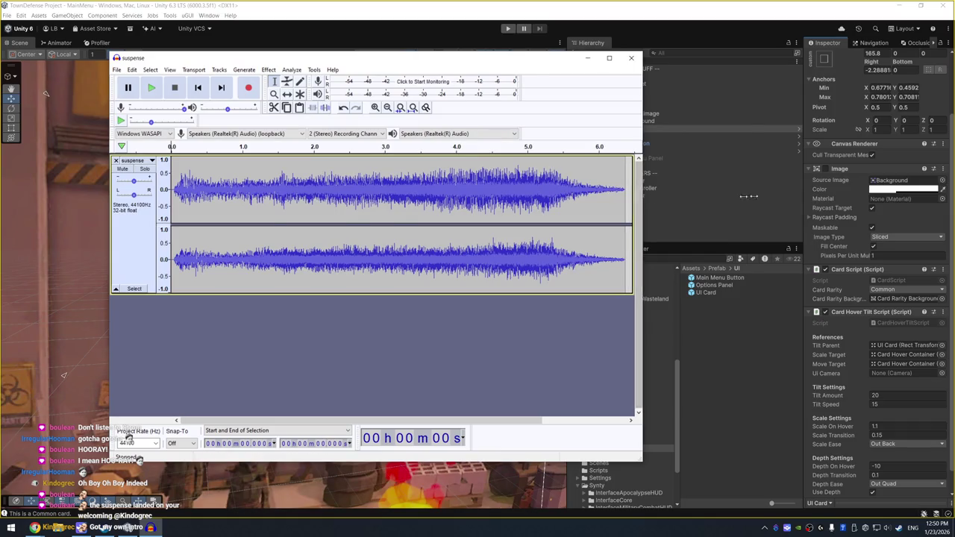
pyautogui.moveTo(641, 198); pyautogui.dragTo(762, 200)
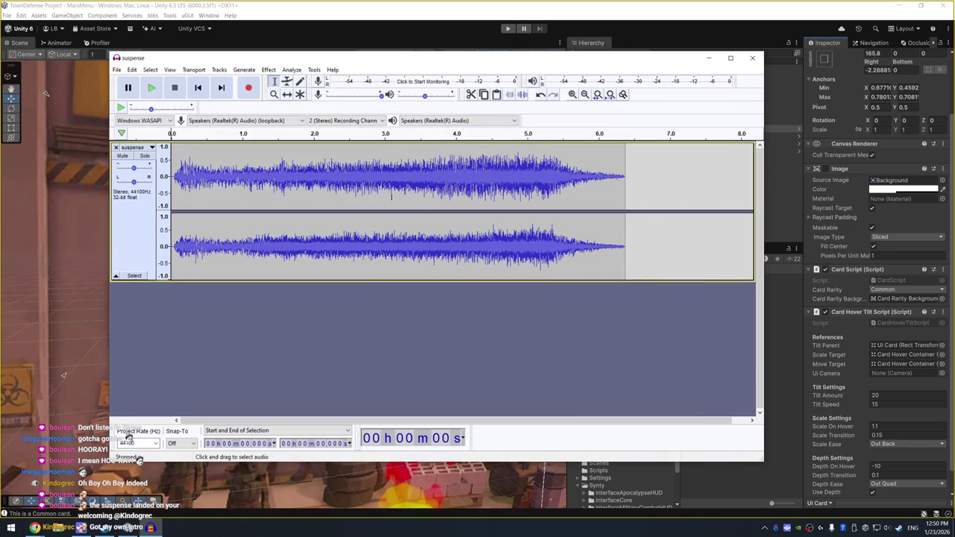
pyautogui.moveTo(324, 59)
pyautogui.mouseDown()
pyautogui.moveTo(296, 80)
pyautogui.moveTo(350, 95)
pyautogui.moveTo(343, 99)
pyautogui.mouseUp()
# Inspect the clip, then close the sudden_suspense project without saving changes.
pyautogui.moveTo(168, 191); pyautogui.dragTo(165, 191)
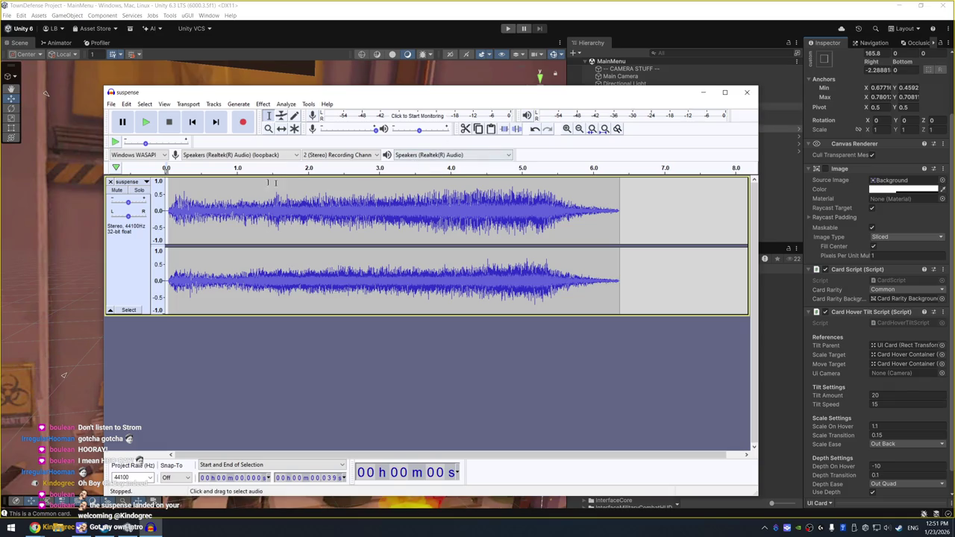
pyautogui.click(110, 181)
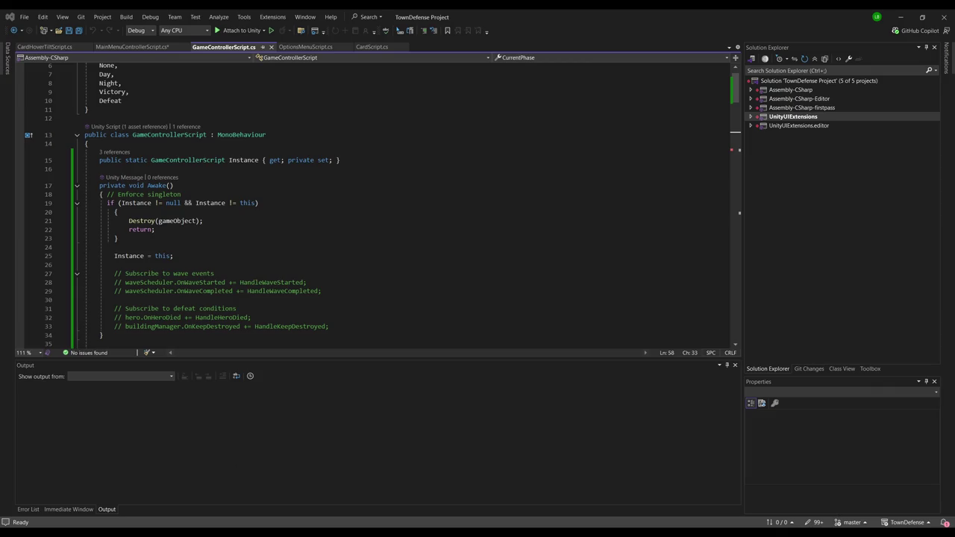
pyautogui.hotkey('ctrl', 'z')
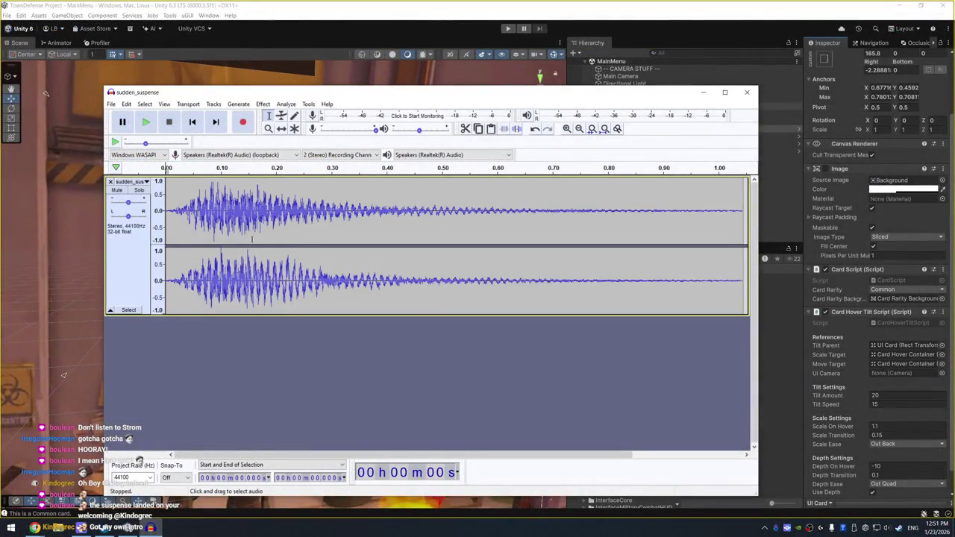
pyautogui.click(746, 92)
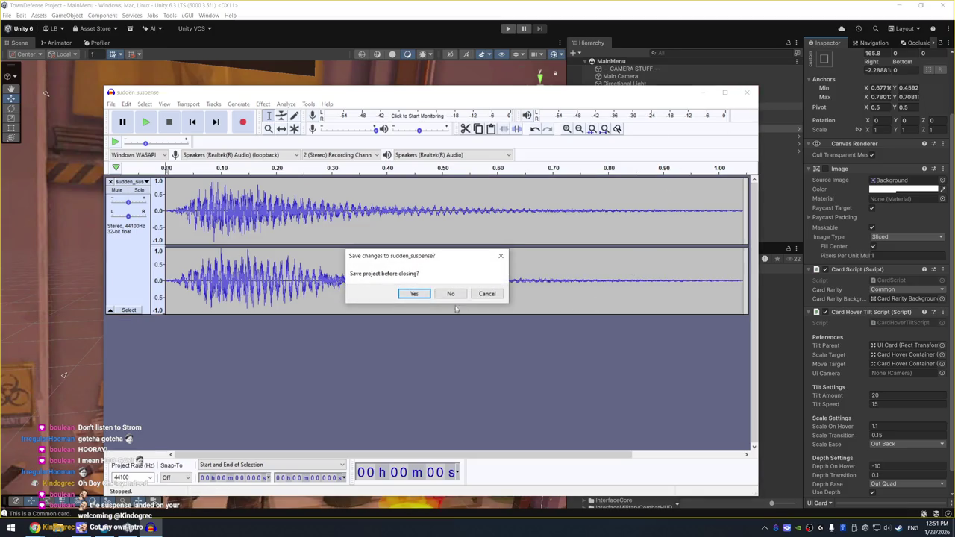
pyautogui.click(450, 295)
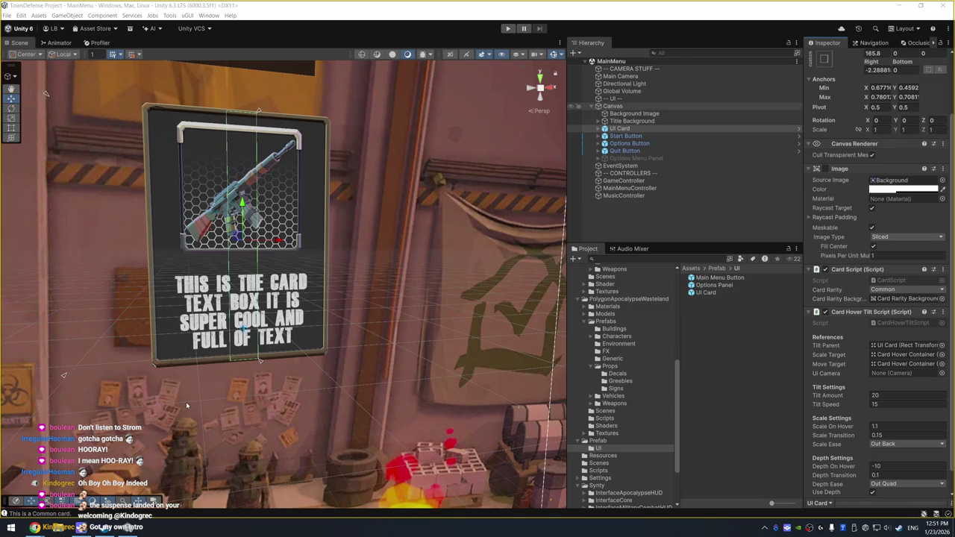
# Bring up MainMenuControllerScript in Visual Studio and save it.
pyautogui.hotkey('ctrl', 'p')
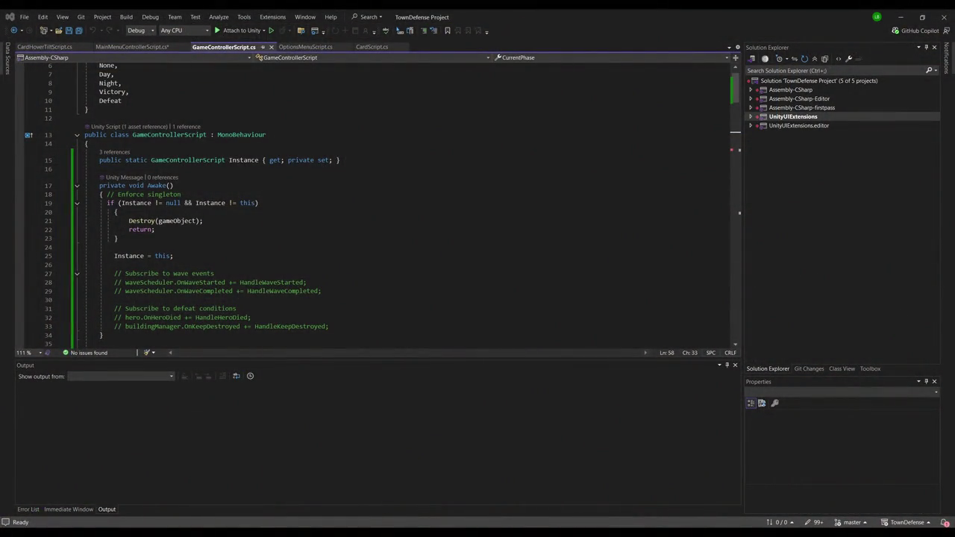
pyautogui.click(171, 185)
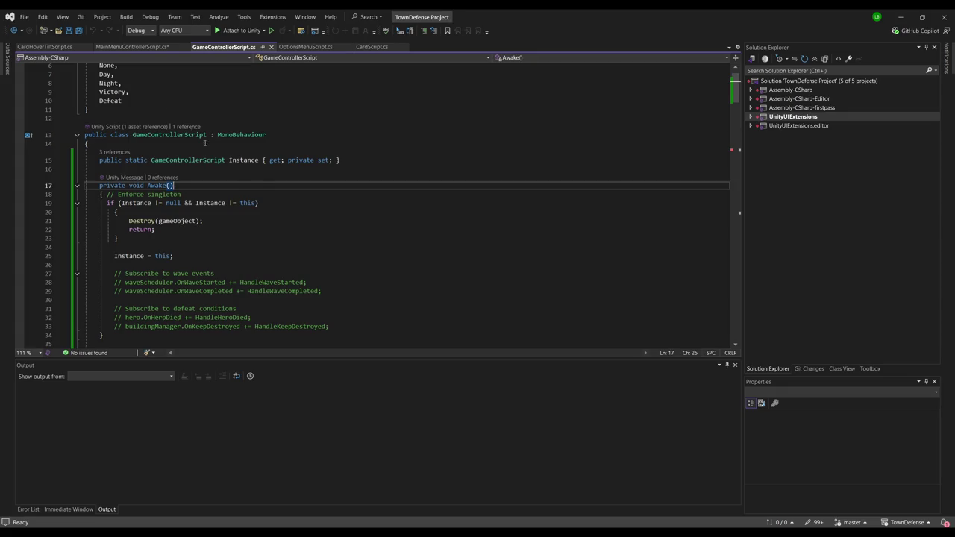
pyautogui.click(132, 46)
pyautogui.click(226, 169)
pyautogui.hotkey('ctrl', 's')
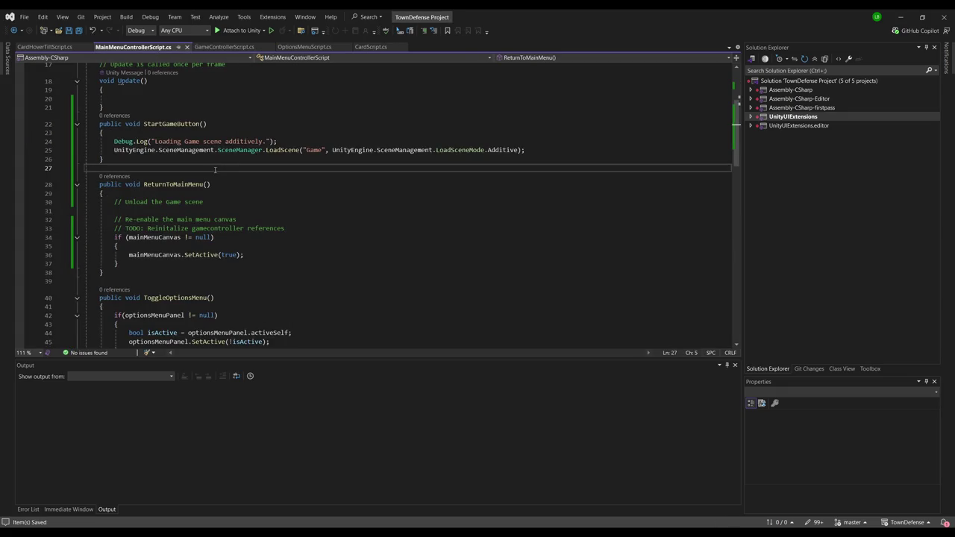
pyautogui.scroll(2, 220, 174)
pyautogui.scroll(-2, 222, 246)
# Add a comment and null-checked mainMenuCanvas.SetActive(false) to StartGameButton, then select Canvas in Unity.
pyautogui.click(286, 133)
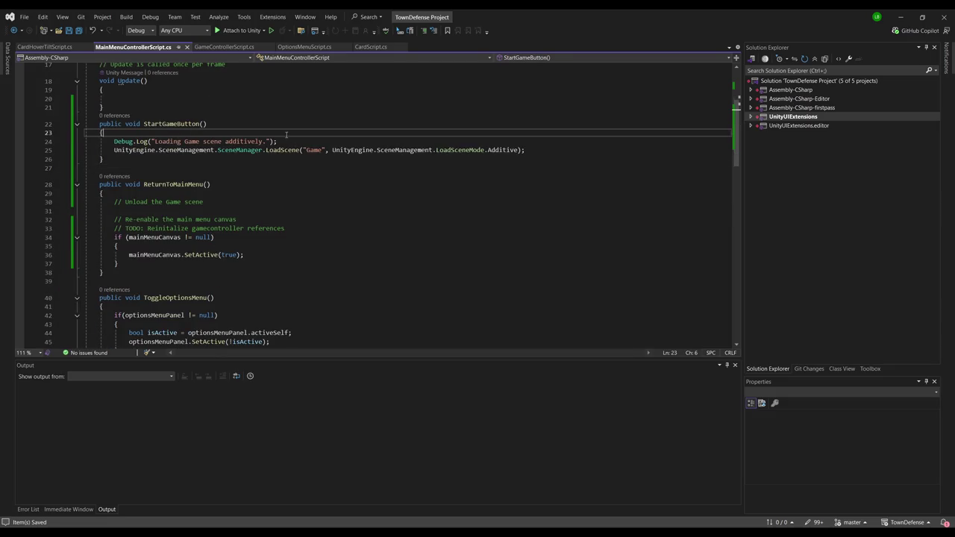
pyautogui.press('Return')
pyautogui.write('// Disa')
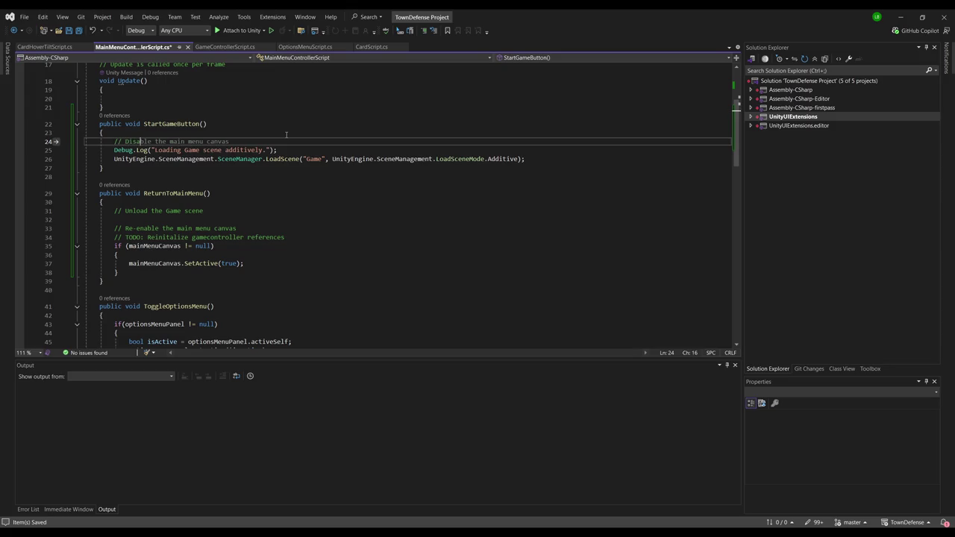
pyautogui.press('Tab')
pyautogui.press('Return')
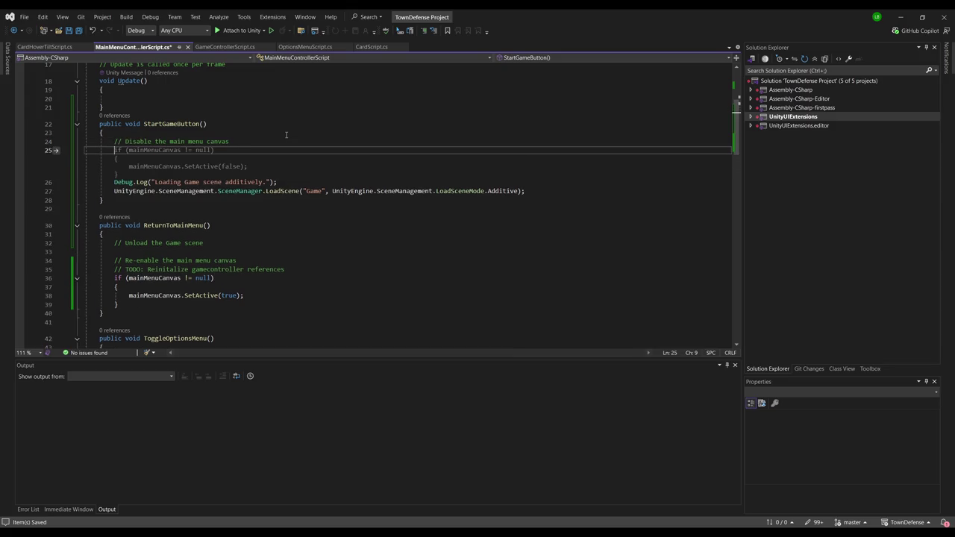
pyautogui.press('Tab')
pyautogui.press('Return')
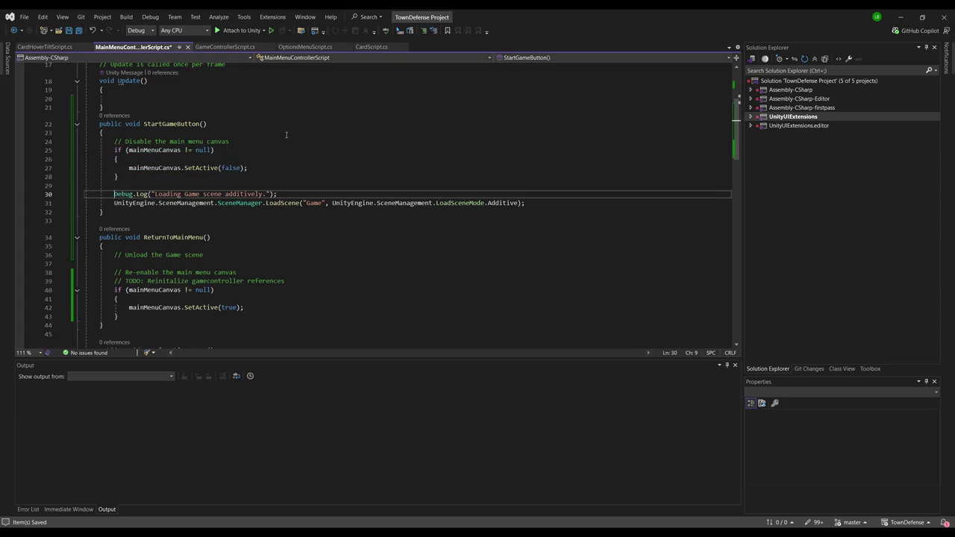
pyautogui.click(244, 141)
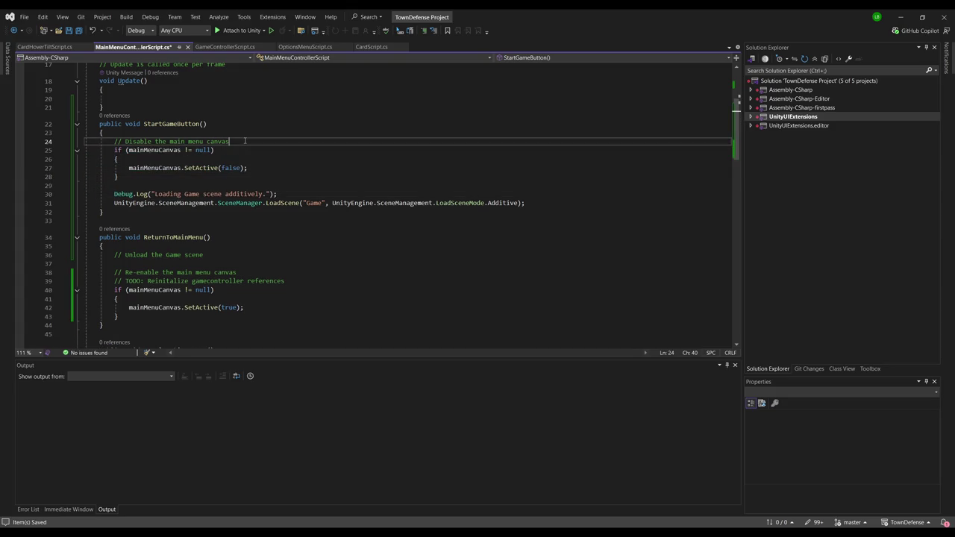
pyautogui.click(171, 177)
pyautogui.press('Down')
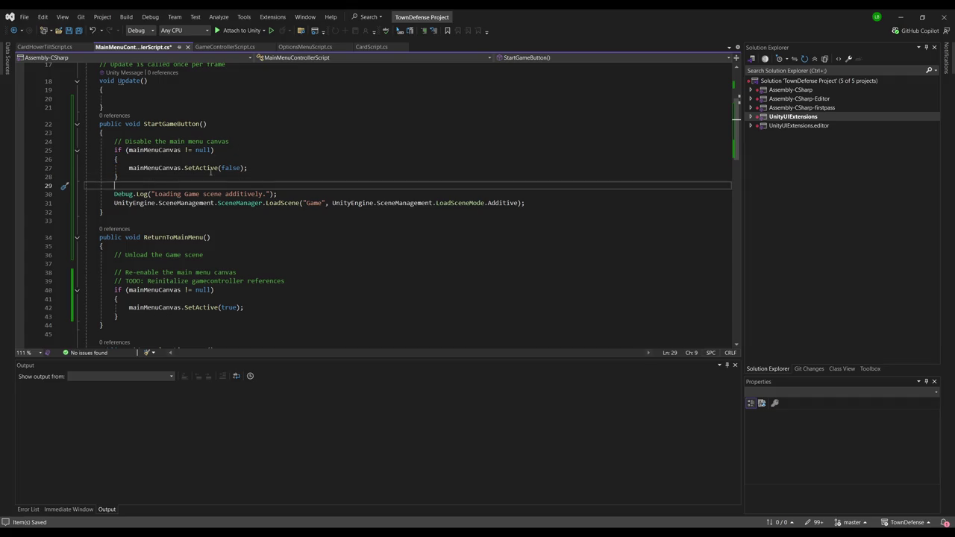
pyautogui.click(300, 133)
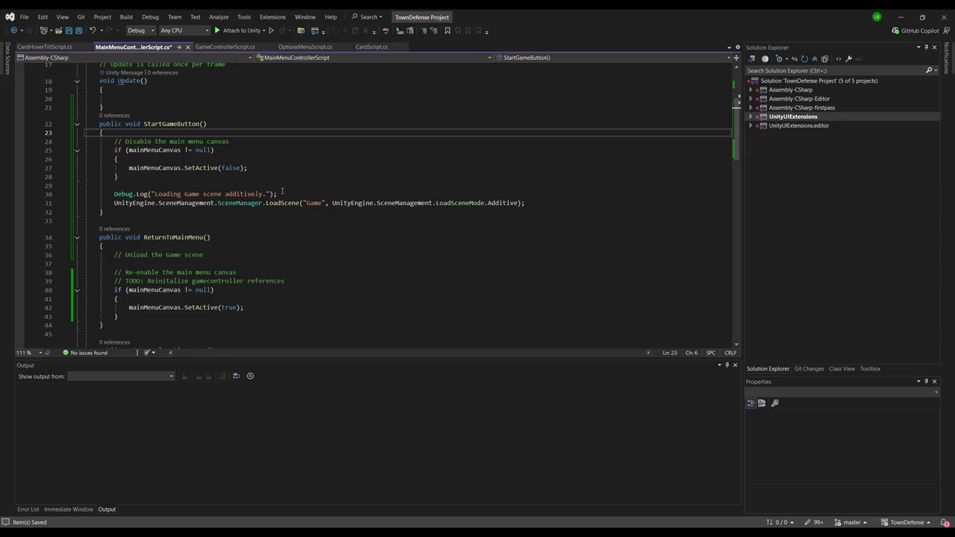
pyautogui.hotkey('alt', 'Tab')
pyautogui.click(613, 106)
pyautogui.moveTo(614, 107); pyautogui.dragTo(903, 155)
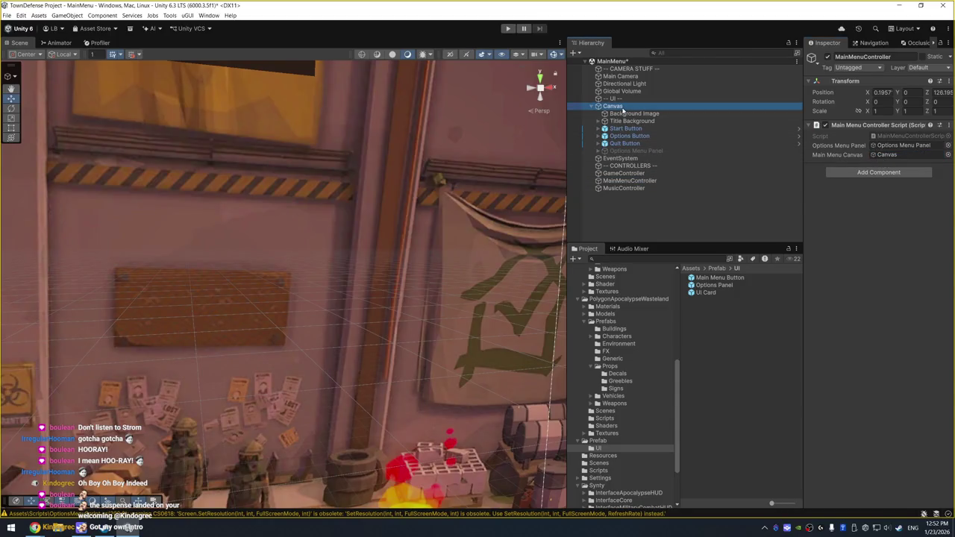
pyautogui.click(617, 107)
pyautogui.press('F2')
pyautogui.press('Home')
pyautogui.write('Main Menu')
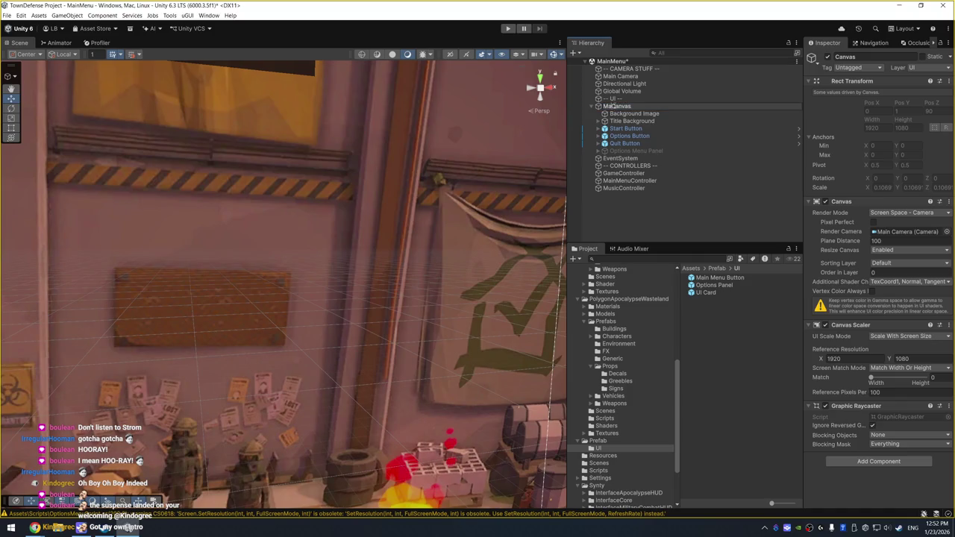
pyautogui.press('Return')
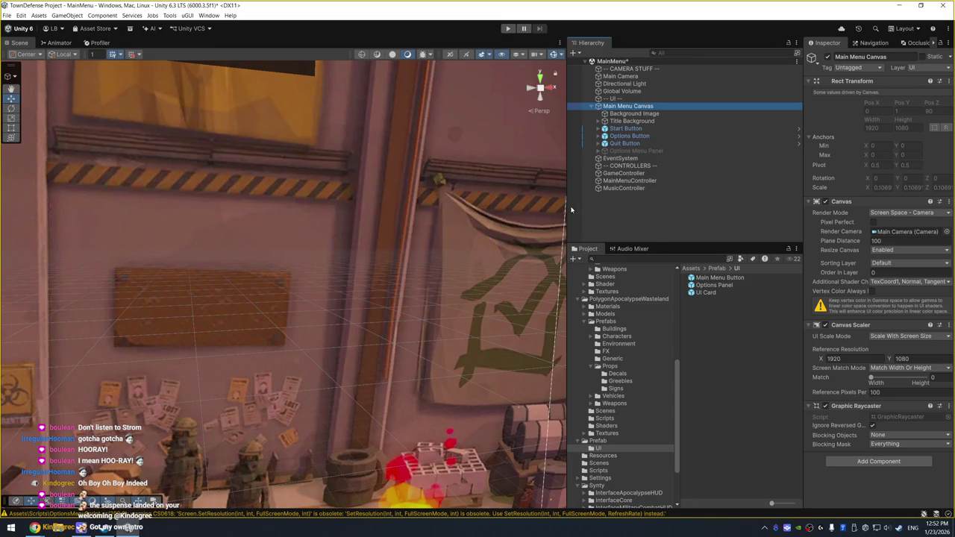
pyautogui.moveTo(569, 207); pyautogui.dragTo(633, 207)
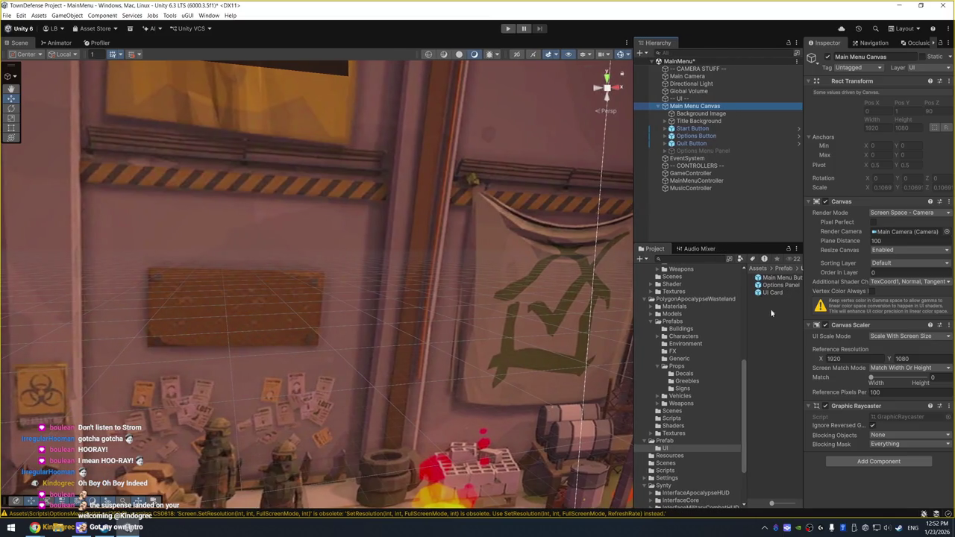
pyautogui.moveTo(747, 313); pyautogui.dragTo(729, 317)
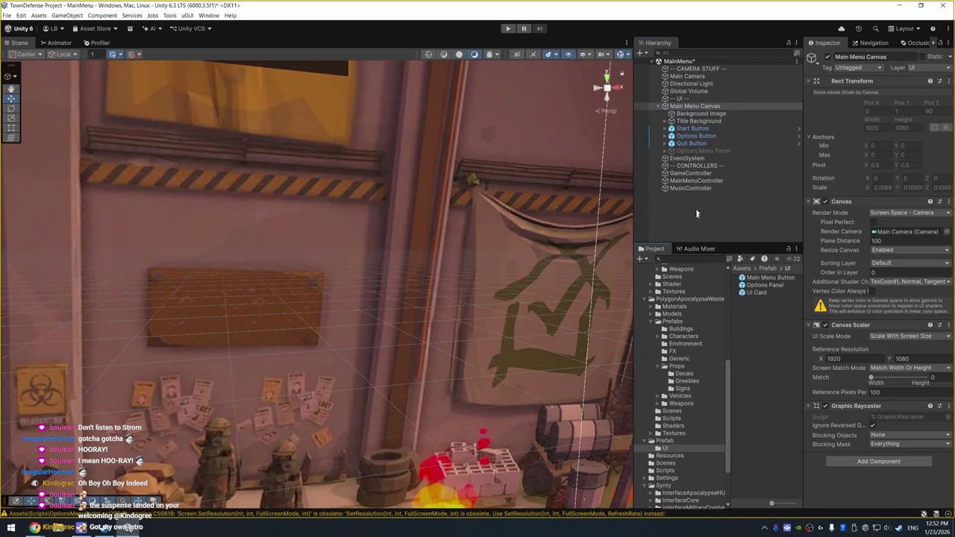
pyautogui.click(508, 29)
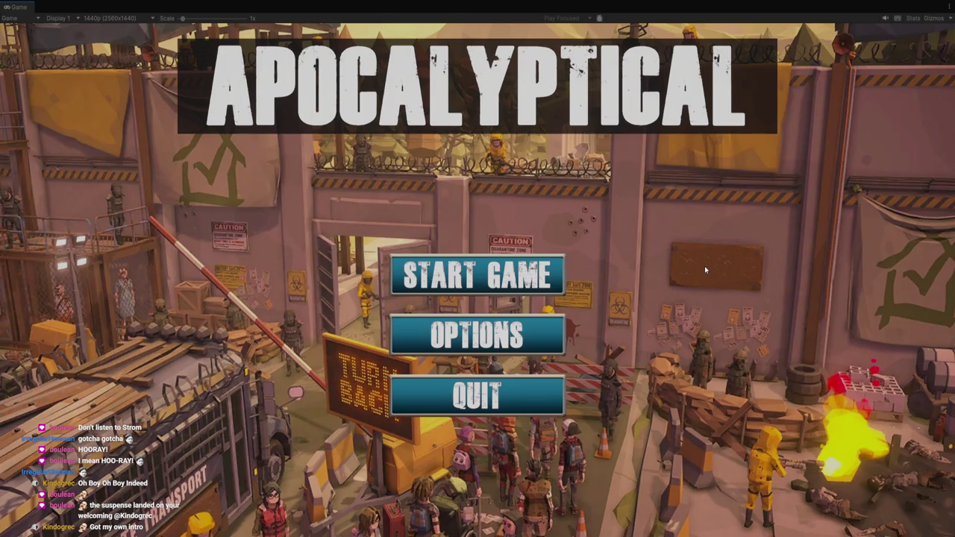
pyautogui.click(511, 339)
pyautogui.click(513, 340)
pyautogui.click(512, 339)
pyautogui.click(513, 340)
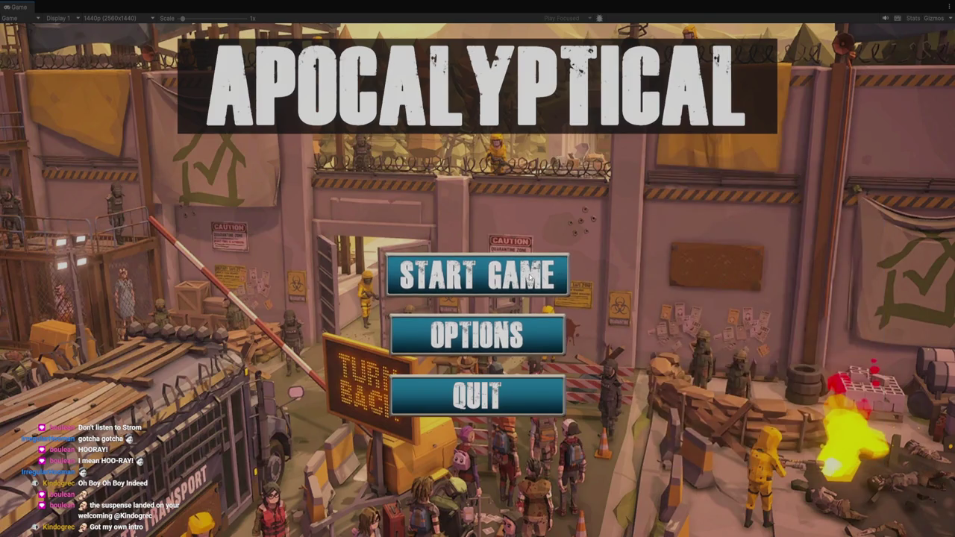
pyautogui.click(530, 276)
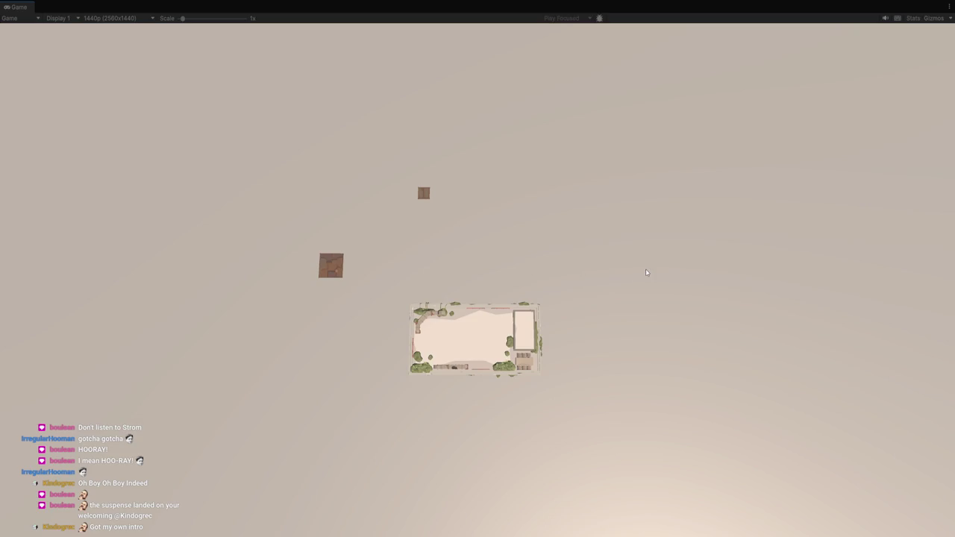
pyautogui.hotkey('ctrl', 'p')
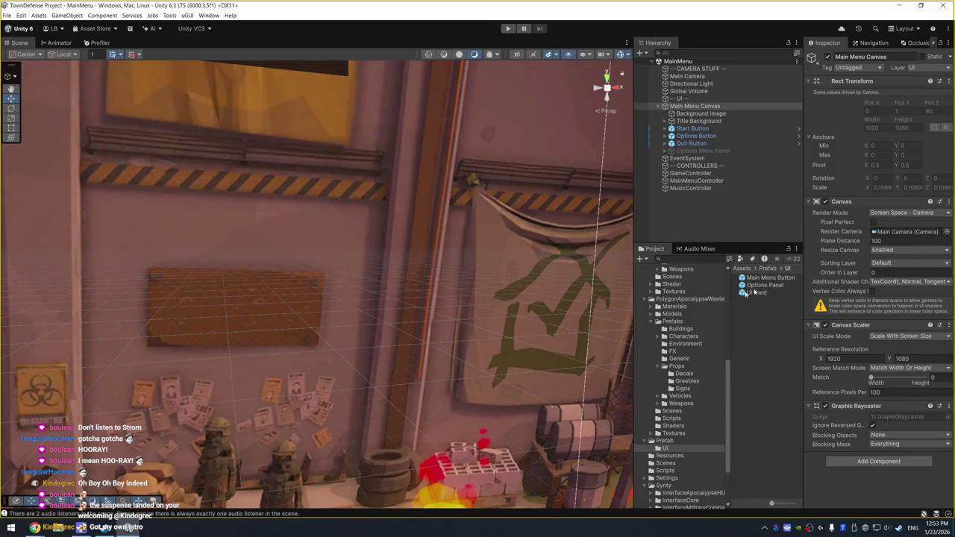
# Open the Game scene from the Assets/Scenes folder.
pyautogui.scroll(3, 690, 329)
pyautogui.scroll(-6, 690, 330)
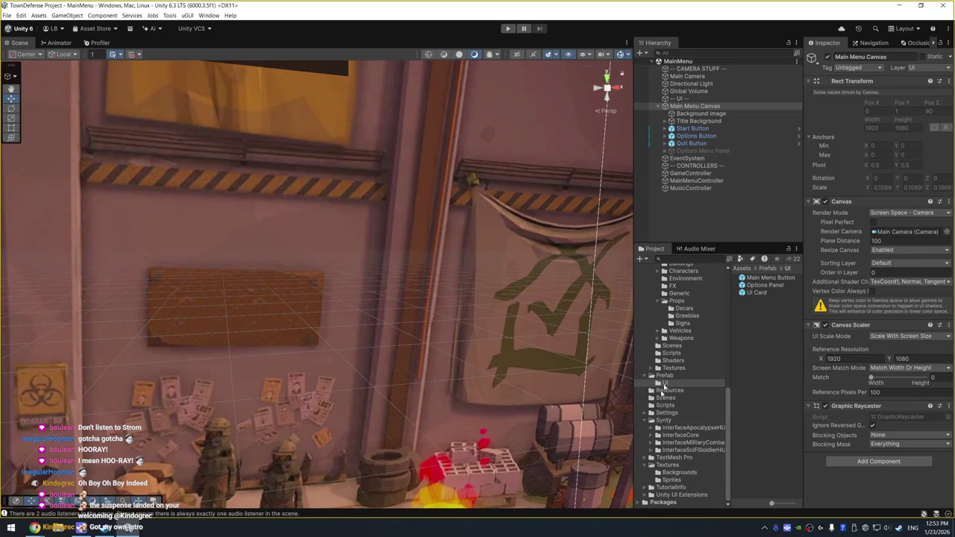
pyautogui.click(664, 398)
pyautogui.doubleClick(755, 278)
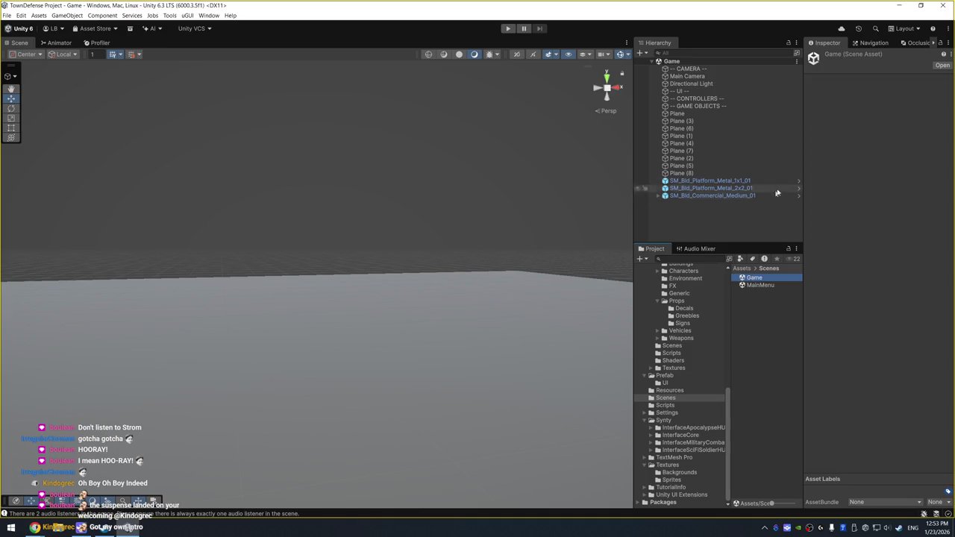
# Frame and orbit to a top-down view of the ground plane, selecting Plane (5) and SM_Bld_Commercial_Medium_01.
pyautogui.doubleClick(677, 113)
pyautogui.moveTo(463, 238)
pyautogui.mouseDown()
pyautogui.moveTo(429, 235)
pyautogui.moveTo(442, 196)
pyautogui.mouseUp()
pyautogui.moveTo(354, 186)
pyautogui.mouseDown()
pyautogui.moveTo(471, 206)
pyautogui.moveTo(465, 221)
pyautogui.mouseUp()
pyautogui.click(149, 149)
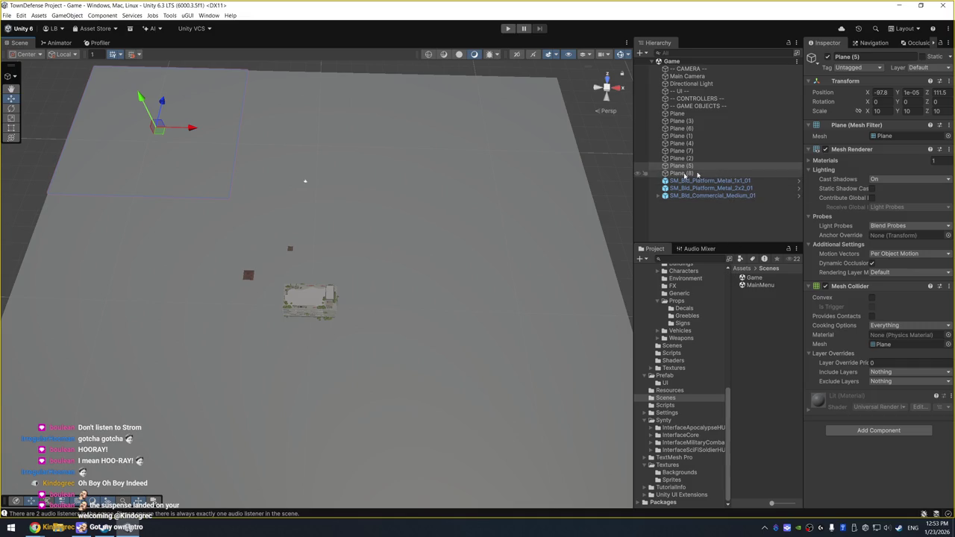
pyautogui.scroll(-2, 407, 328)
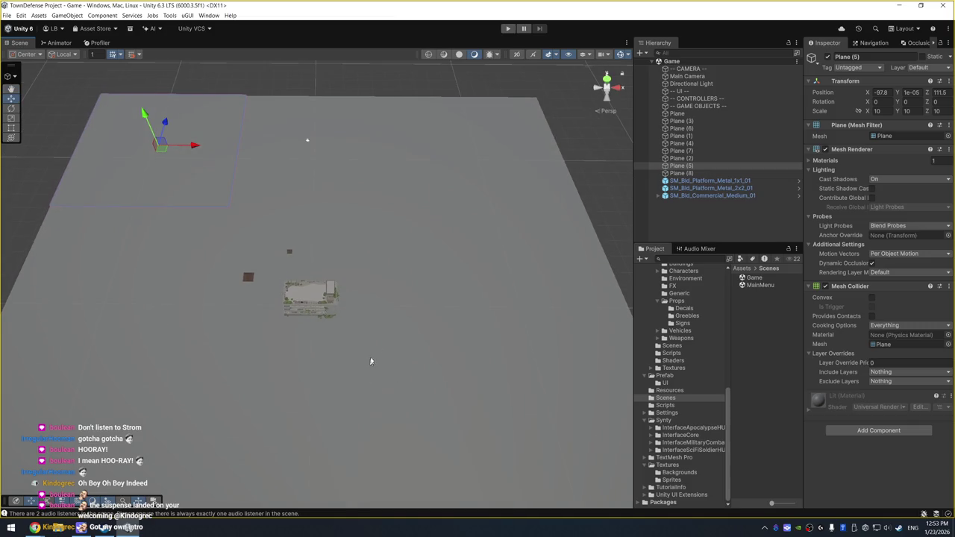
pyautogui.scroll(-3, 410, 317)
pyautogui.click(305, 302)
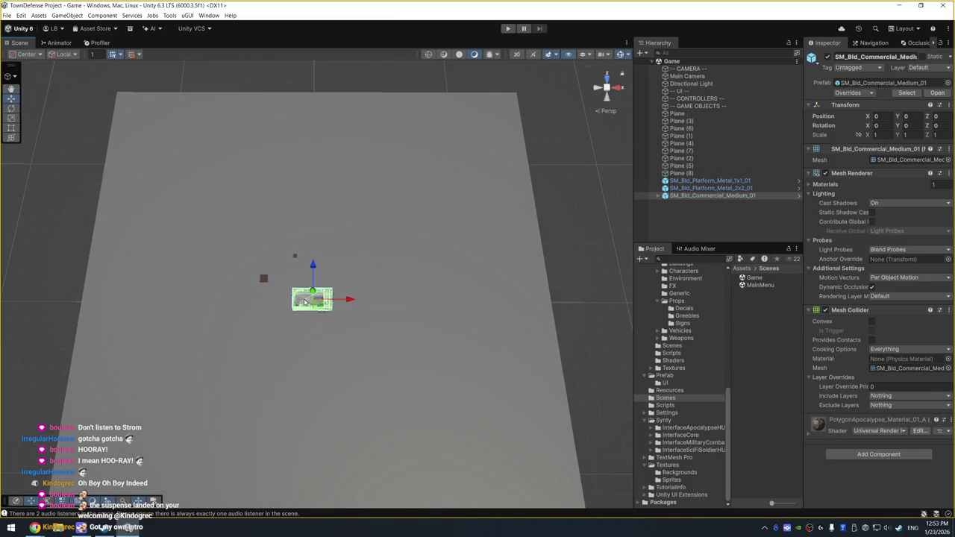
pyautogui.scroll(2, 262, 327)
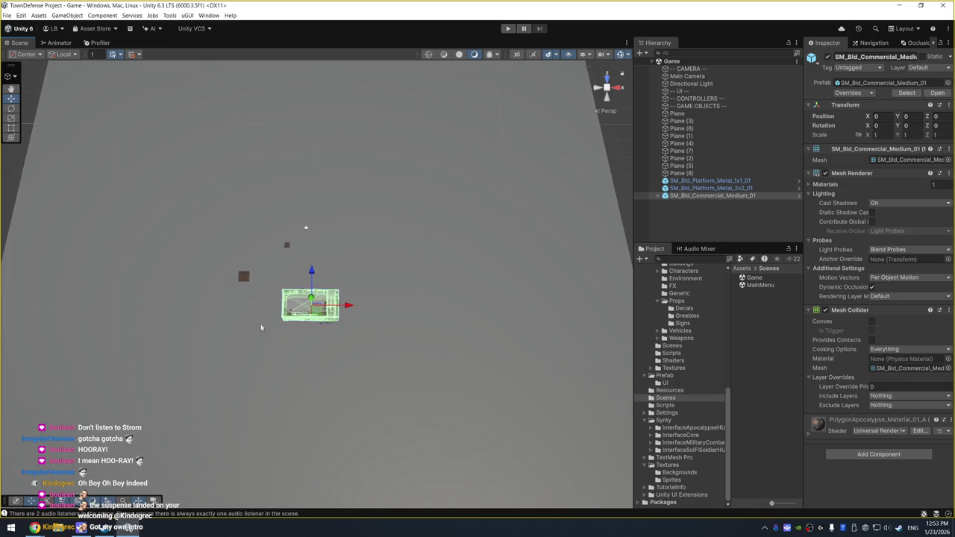
pyautogui.moveTo(261, 327); pyautogui.dragTo(409, 220)
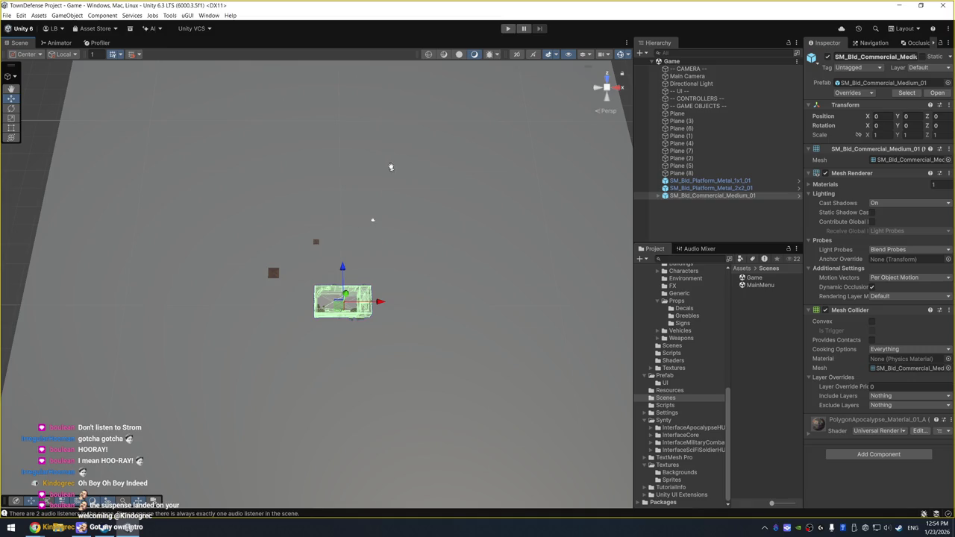
pyautogui.moveTo(390, 167); pyautogui.dragTo(389, 278)
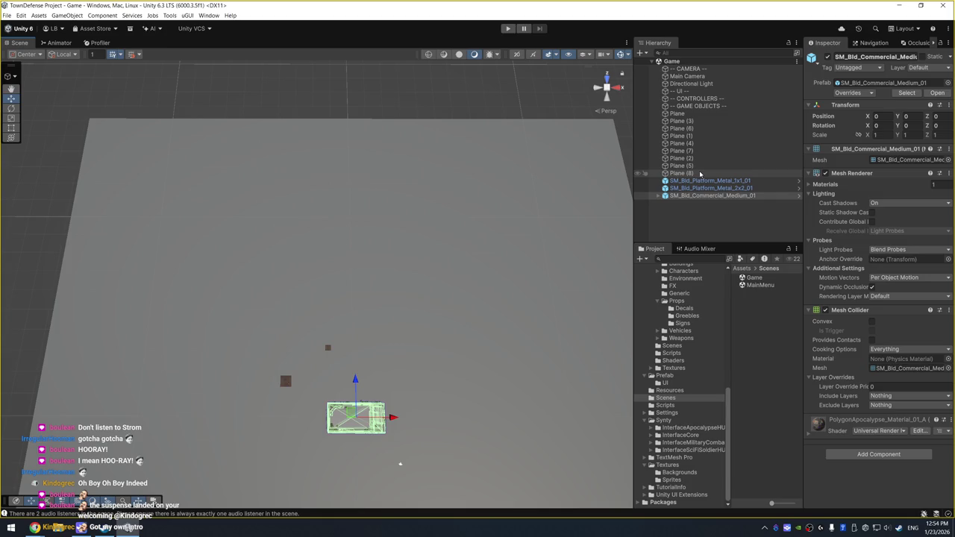
pyautogui.moveTo(485, 321)
pyautogui.mouseDown()
pyautogui.moveTo(484, 283)
pyautogui.moveTo(481, 307)
pyautogui.mouseUp()
pyautogui.click(480, 307)
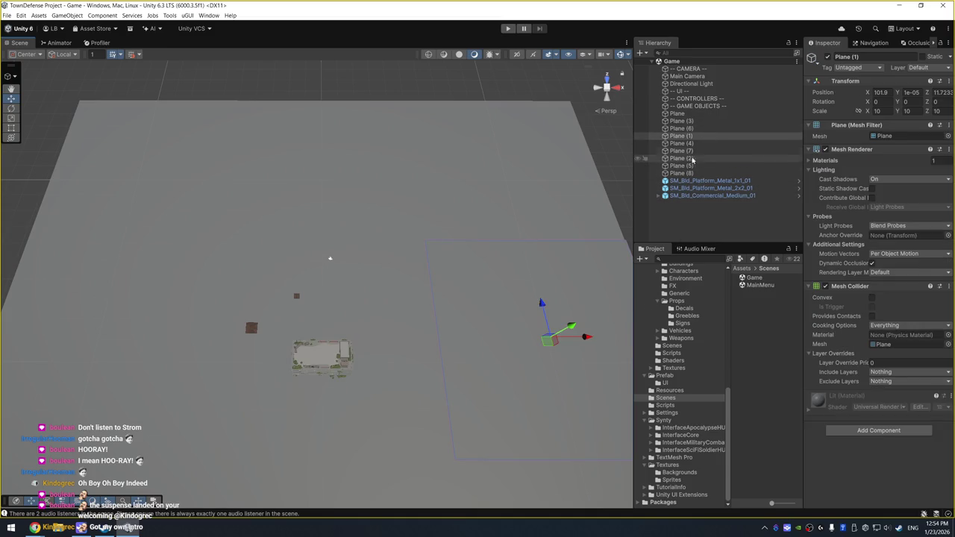
pyautogui.moveTo(492, 277); pyautogui.dragTo(530, 185)
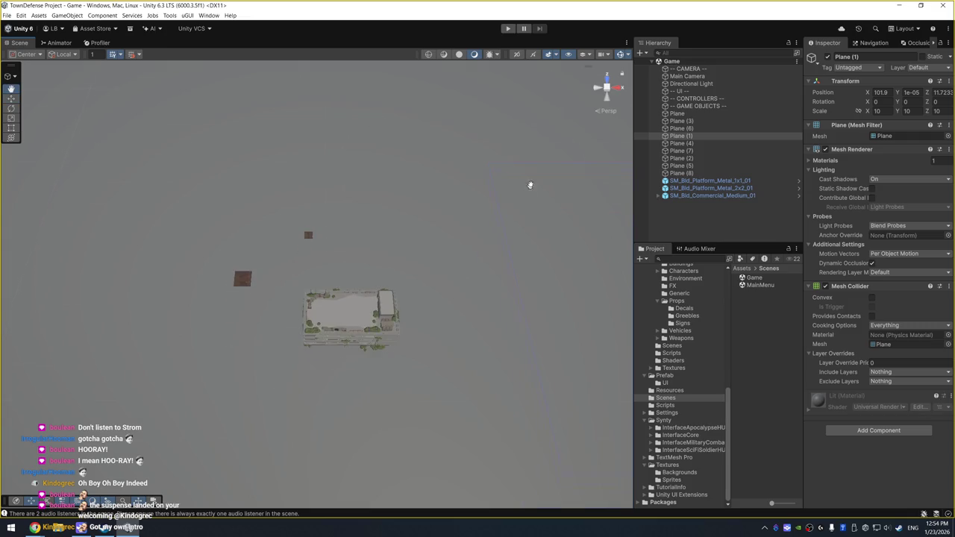
pyautogui.click(351, 317)
# Look through the context menus for the building and the -- UI -- group, then cancel.
pyautogui.rightClick(709, 214)
pyautogui.click(698, 94)
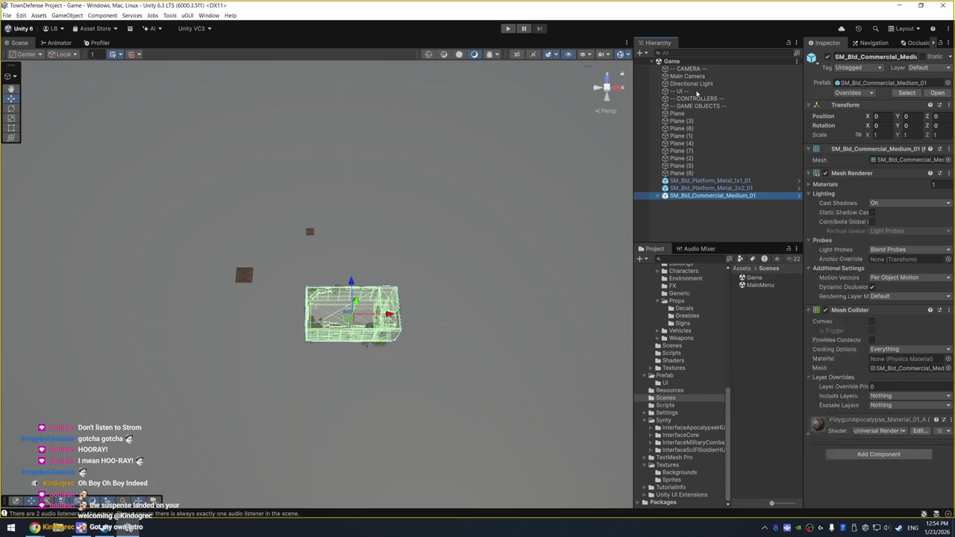
pyautogui.rightClick(698, 94)
pyautogui.moveTo(764, 316)
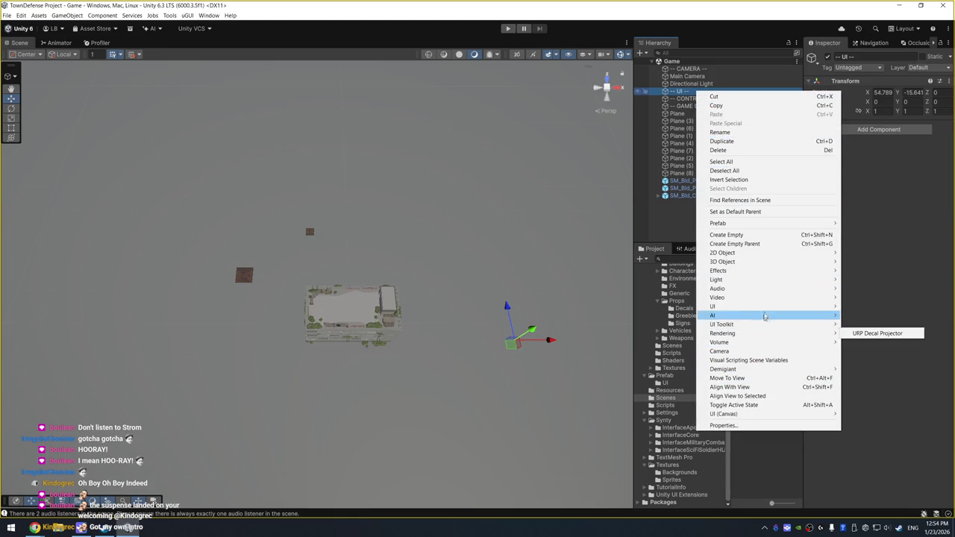
pyautogui.moveTo(759, 415)
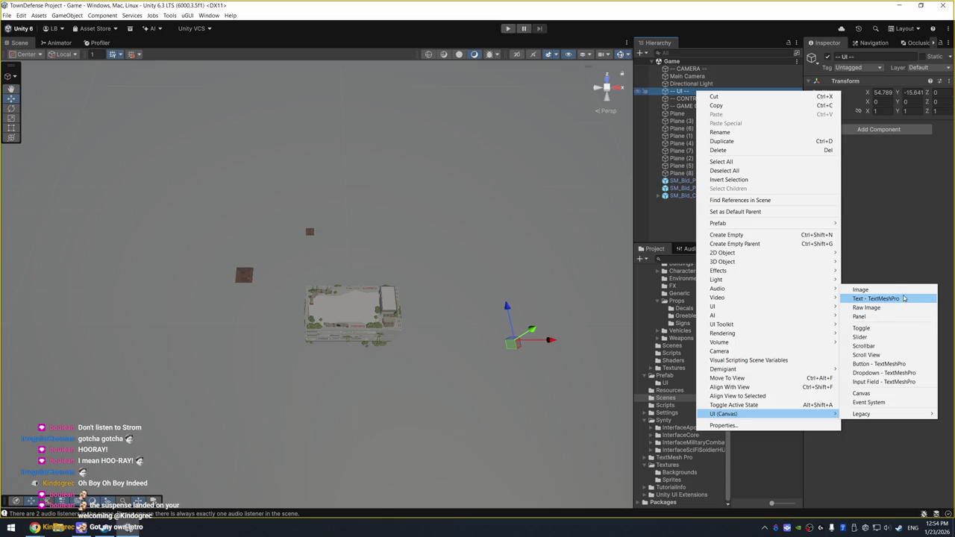
pyautogui.press('Escape')
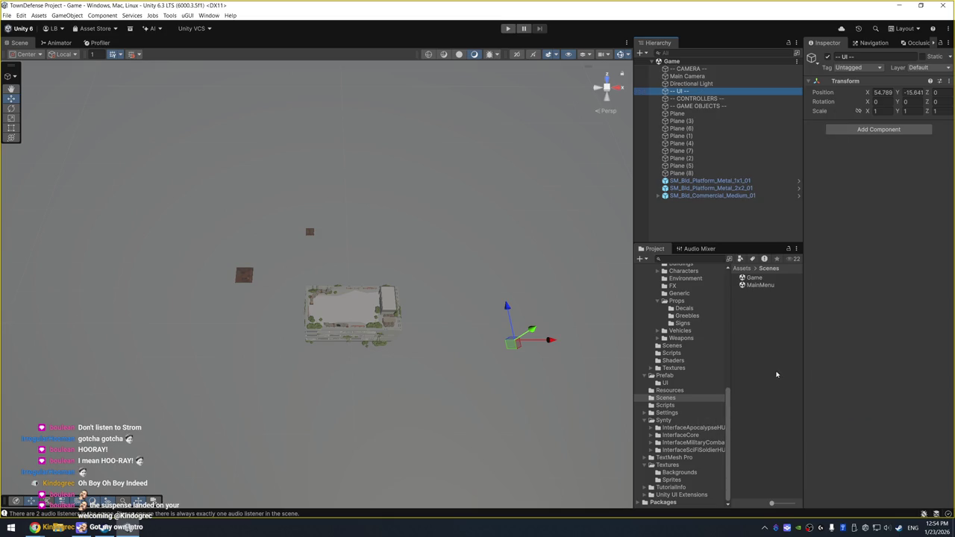
# Duplicate the Main Menu Button prefab in Prefab/UI and name the copy 'Game Button'.
pyautogui.click(667, 382)
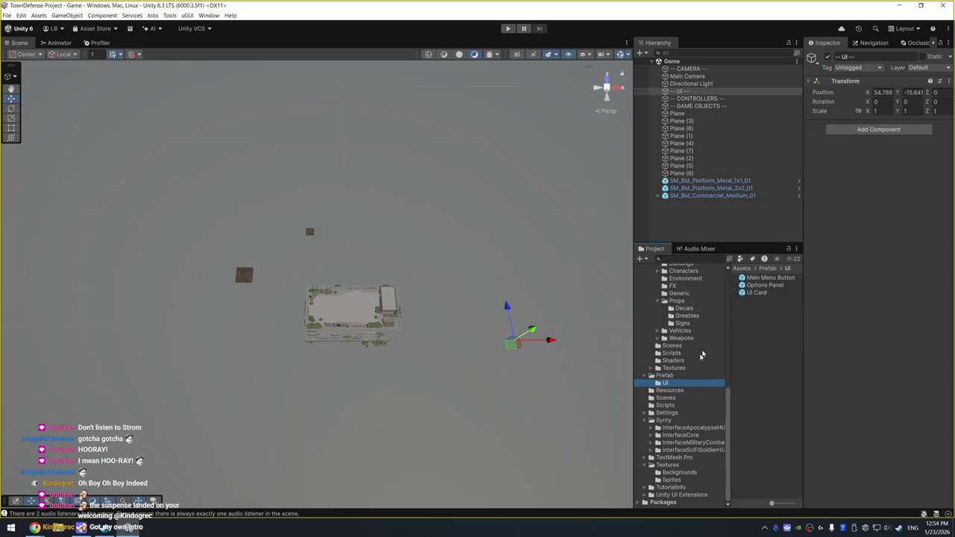
pyautogui.click(773, 279)
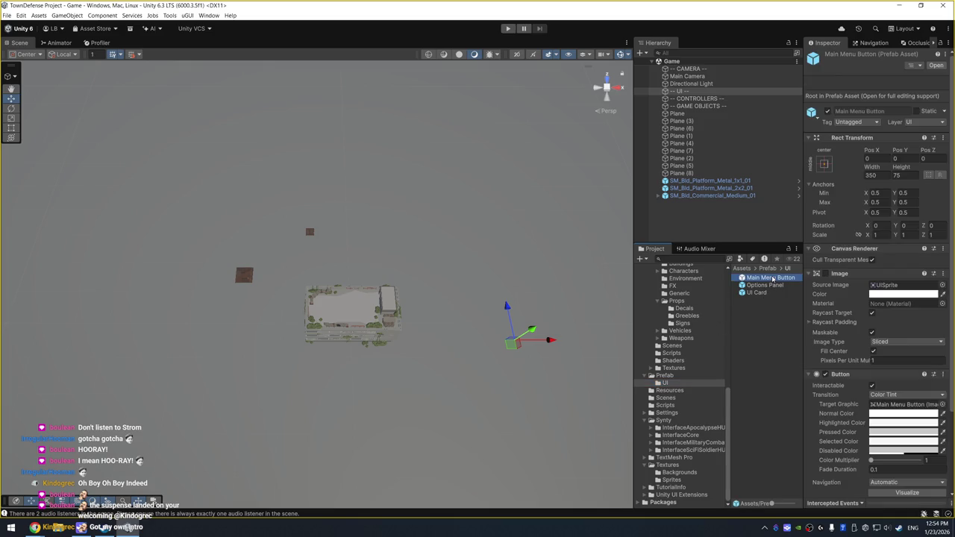
pyautogui.hotkey('ctrl', 'd')
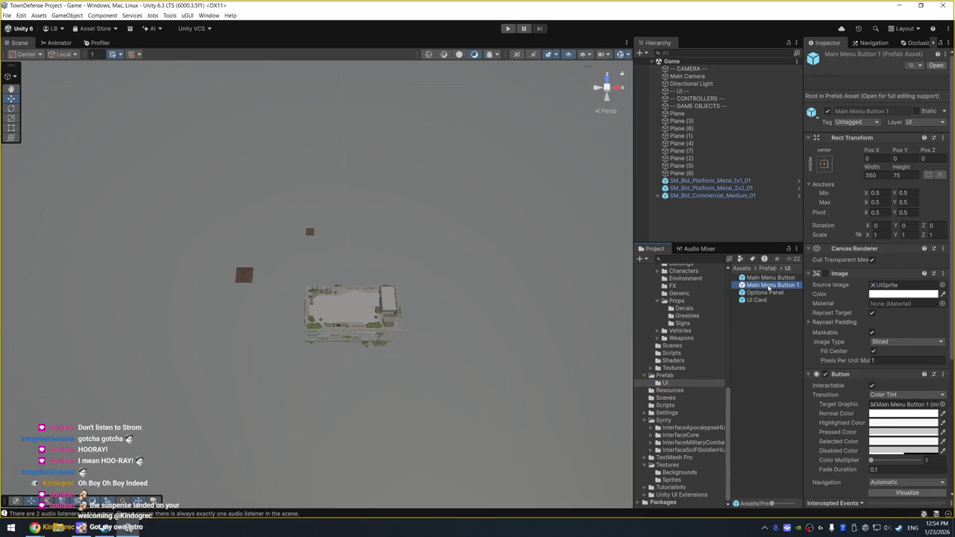
pyautogui.press('F2')
pyautogui.write('Game Button')
pyautogui.press('Return')
# Select the -- UI -- group in the Hierarchy and bring up its add menu.
pyautogui.click(761, 209)
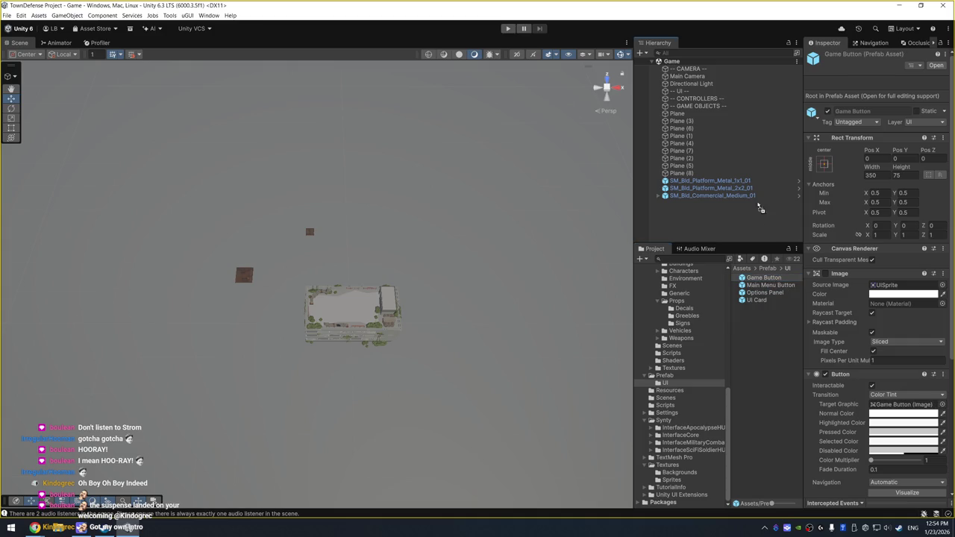
pyautogui.click(681, 91)
pyautogui.rightClick(681, 91)
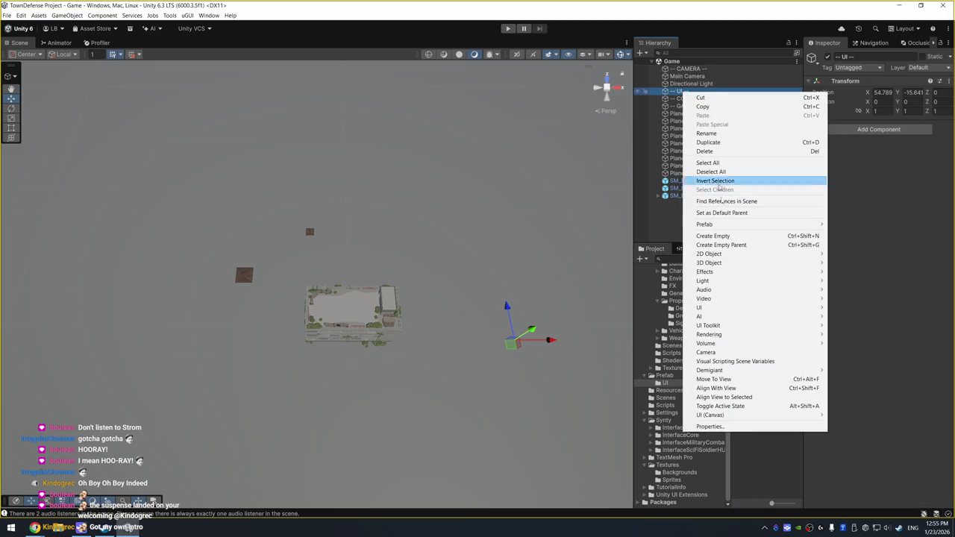
# Add a Canvas under the UI group, set to Scale With Screen Size at 1920 × 1080.
pyautogui.moveTo(716, 416)
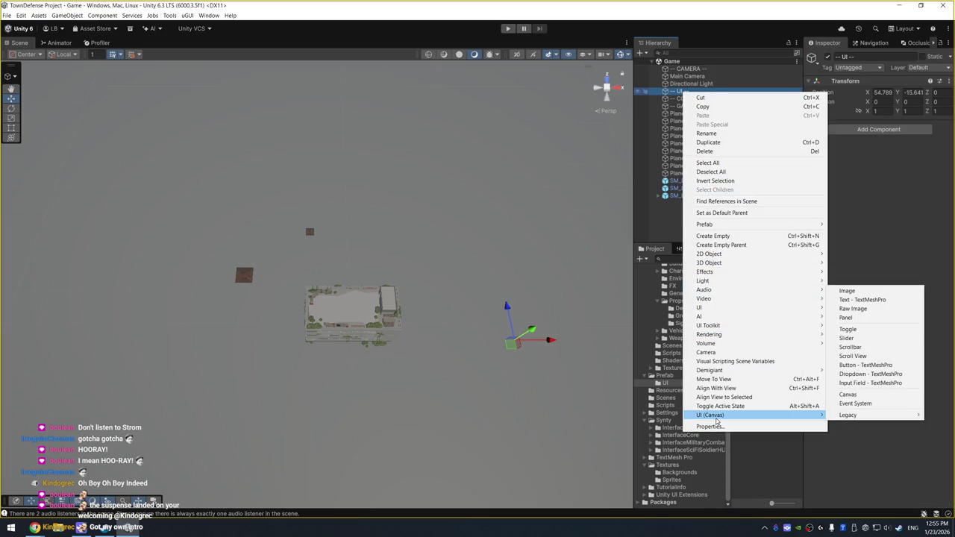
pyautogui.click(848, 394)
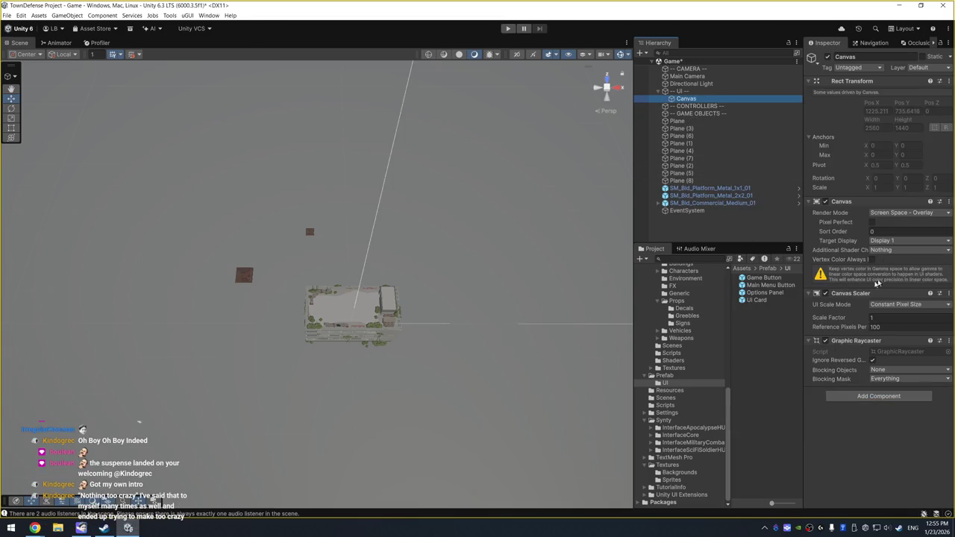
pyautogui.moveTo(801, 221); pyautogui.dragTo(796, 222)
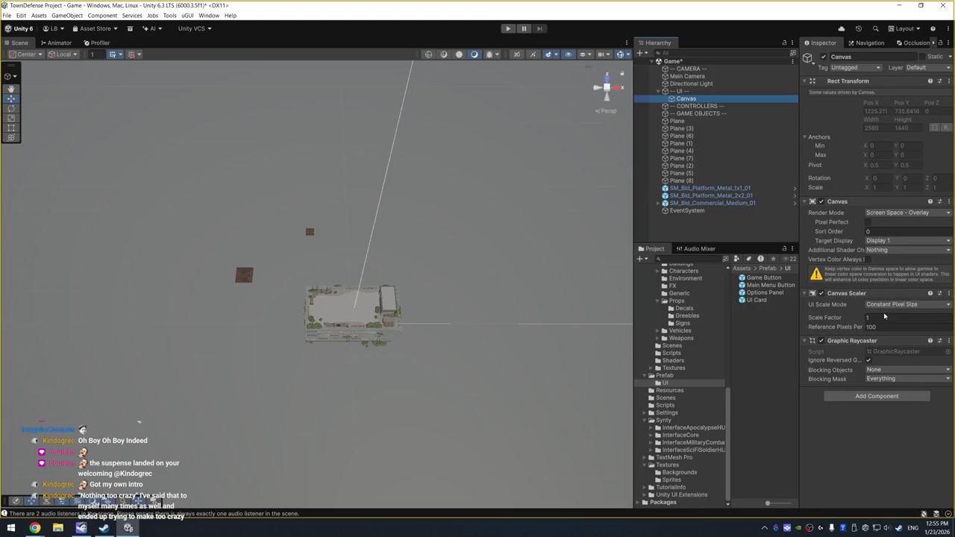
pyautogui.click(890, 306)
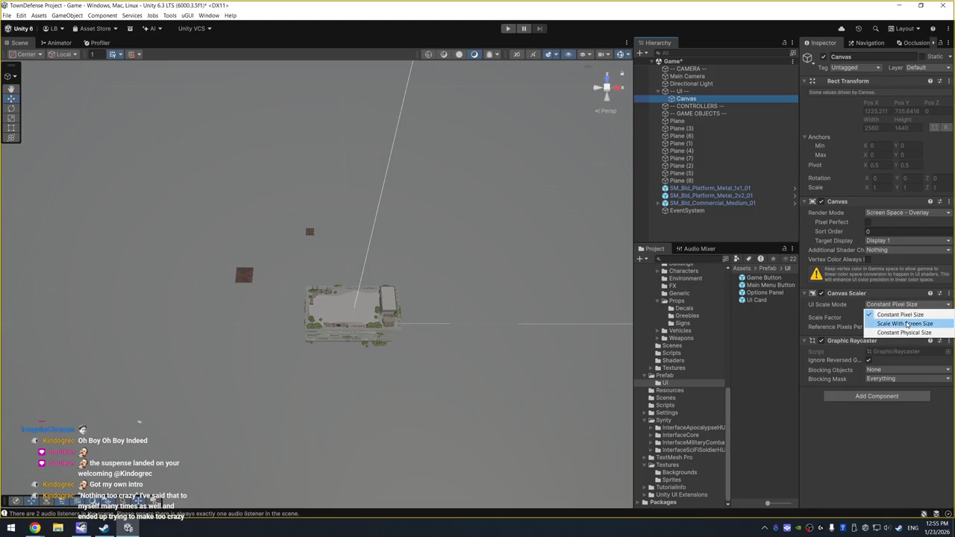
pyautogui.click(908, 325)
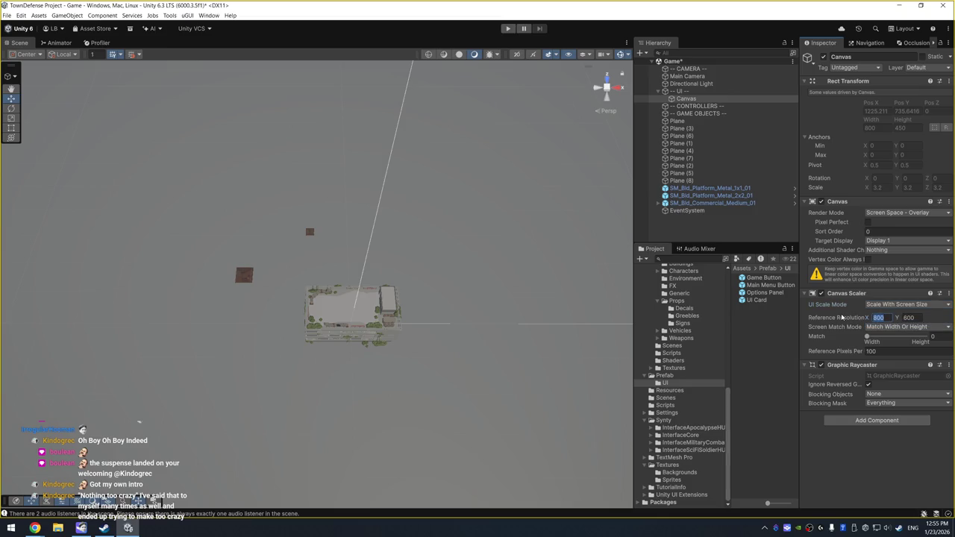
pyautogui.write('920')
pyautogui.press('Tab')
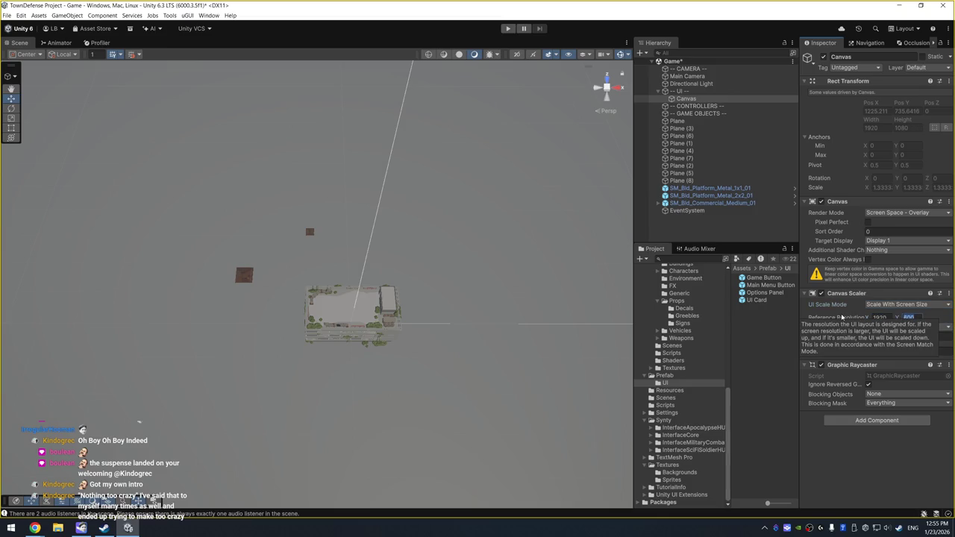
pyautogui.write('108')
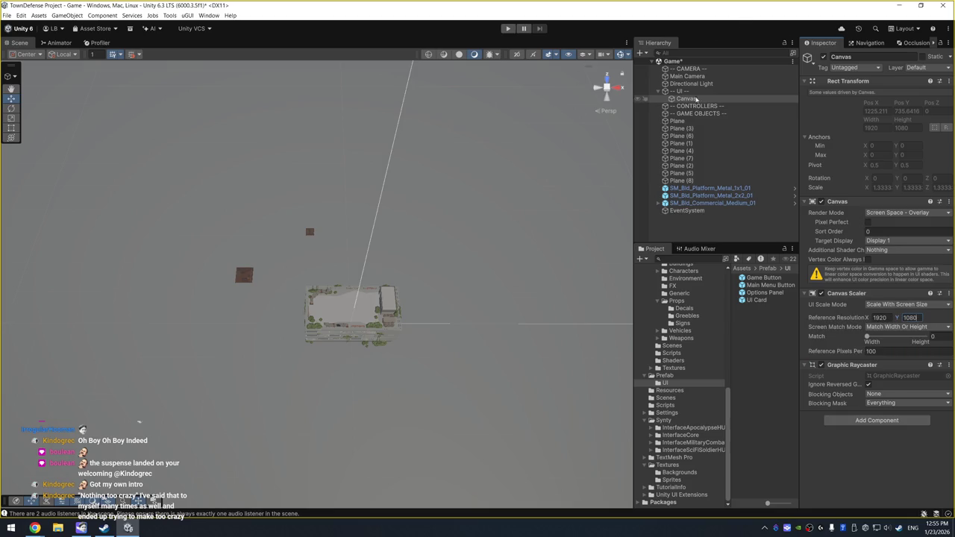
# Place a Game Button prefab instance under the Canvas and frame it in the Scene view.
pyautogui.click(717, 99)
pyautogui.moveTo(776, 280)
pyautogui.mouseDown()
pyautogui.moveTo(721, 122)
pyautogui.moveTo(687, 100)
pyautogui.mouseUp()
pyautogui.doubleClick(700, 106)
pyautogui.scroll(-10, 498, 177)
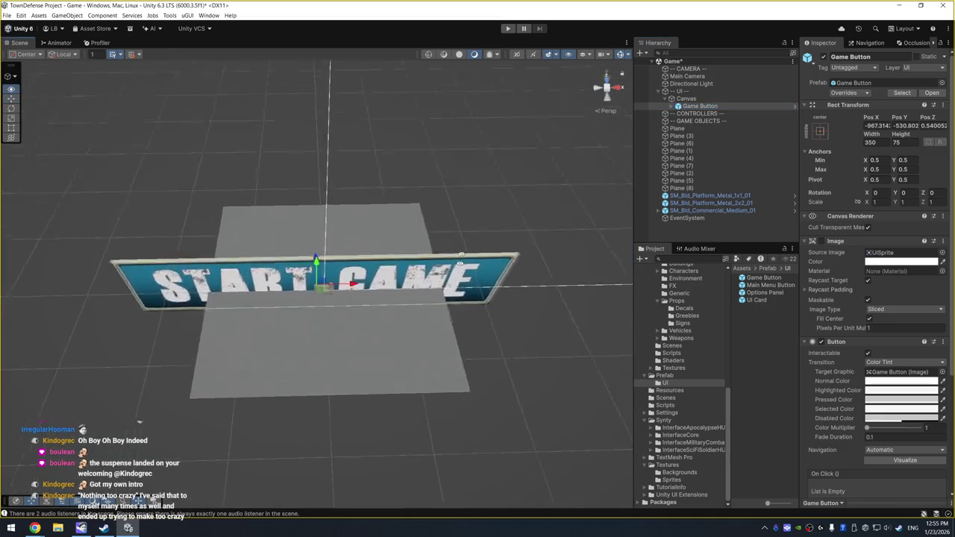
pyautogui.scroll(-4, 499, 164)
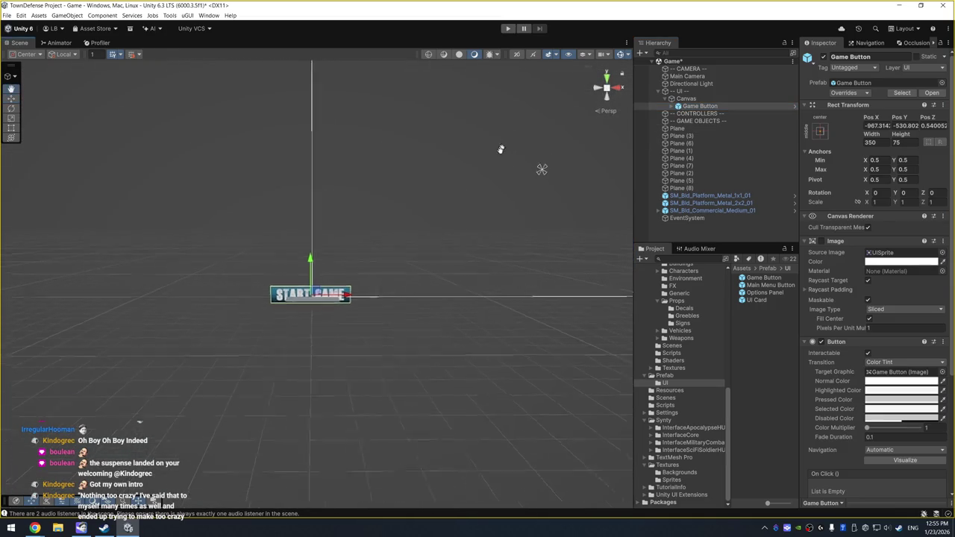
# Set the Canvas Render Mode to Screen Space - Camera with Main Camera as render camera.
pyautogui.click(688, 76)
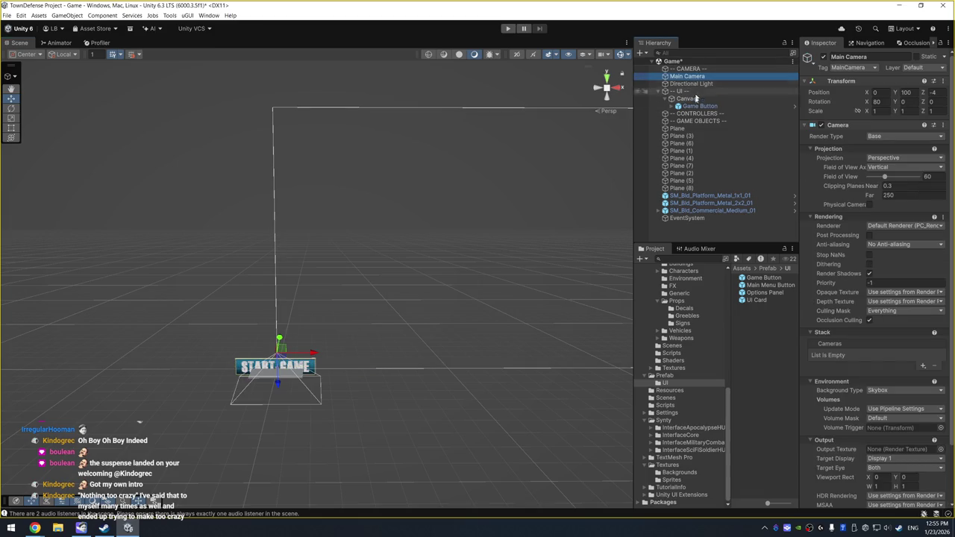
pyautogui.click(686, 99)
pyautogui.click(907, 213)
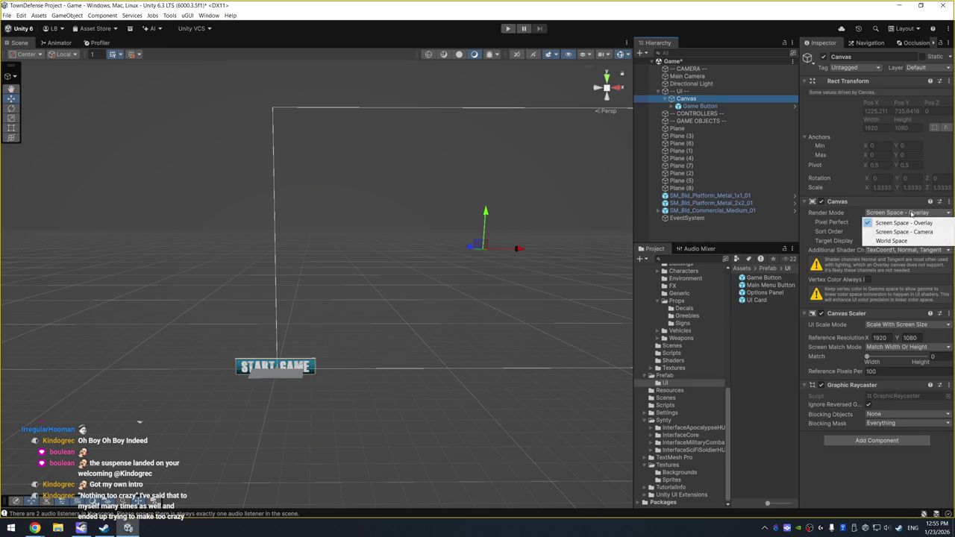
pyautogui.click(895, 232)
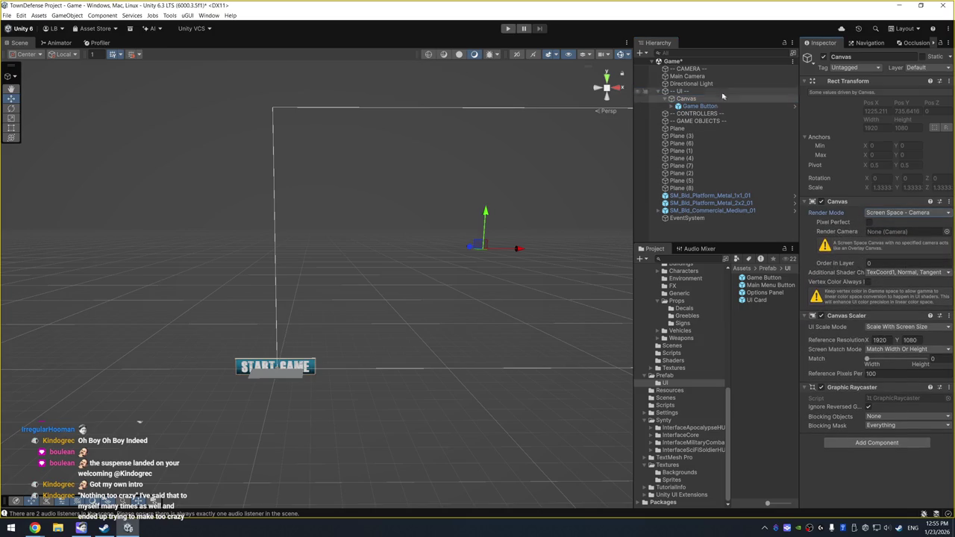
pyautogui.moveTo(691, 76); pyautogui.dragTo(897, 235)
pyautogui.moveTo(418, 299)
pyautogui.mouseDown()
pyautogui.moveTo(478, 244)
pyautogui.moveTo(433, 204)
pyautogui.moveTo(418, 157)
pyautogui.mouseUp()
# Orbit the Scene view to inspect the Main Camera's frustum above the plane.
pyautogui.click(705, 69)
pyautogui.moveTo(575, 156)
pyautogui.mouseDown()
pyautogui.moveTo(531, 115)
pyautogui.moveTo(507, 127)
pyautogui.moveTo(519, 144)
pyautogui.mouseUp()
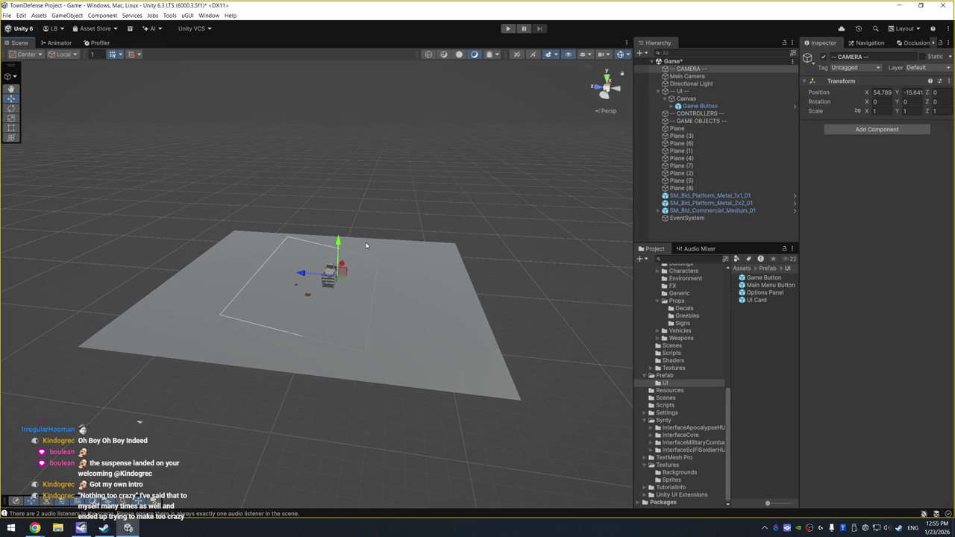
pyautogui.click(687, 76)
pyautogui.moveTo(488, 155)
pyautogui.mouseDown()
pyautogui.moveTo(451, 128)
pyautogui.moveTo(454, 111)
pyautogui.moveTo(395, 160)
pyautogui.moveTo(321, 246)
pyautogui.moveTo(238, 282)
pyautogui.moveTo(447, 192)
pyautogui.moveTo(448, 126)
pyautogui.moveTo(435, 141)
pyautogui.mouseUp()
# Set the Canvas Plane Distance to 30, then select the Game Button's anchor presets.
pyautogui.click(686, 99)
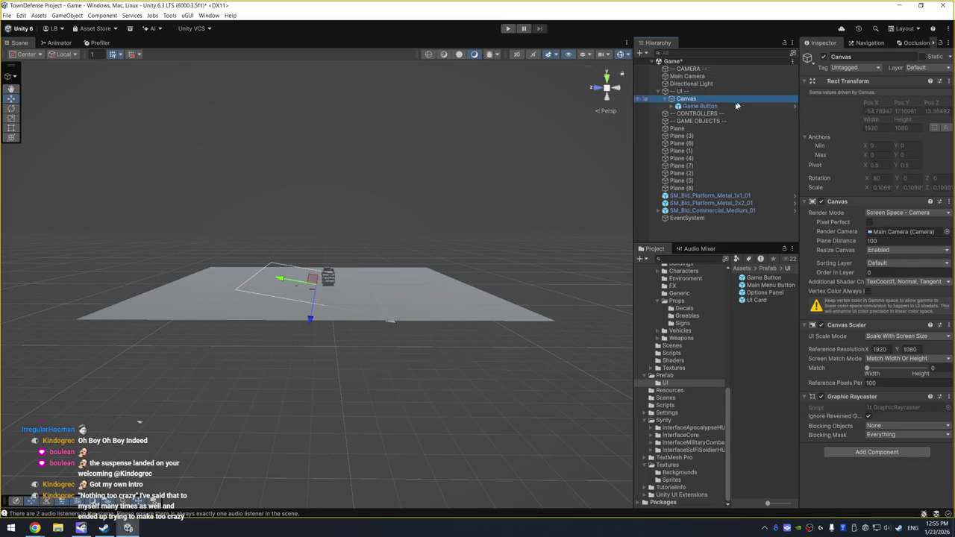
pyautogui.click(309, 314)
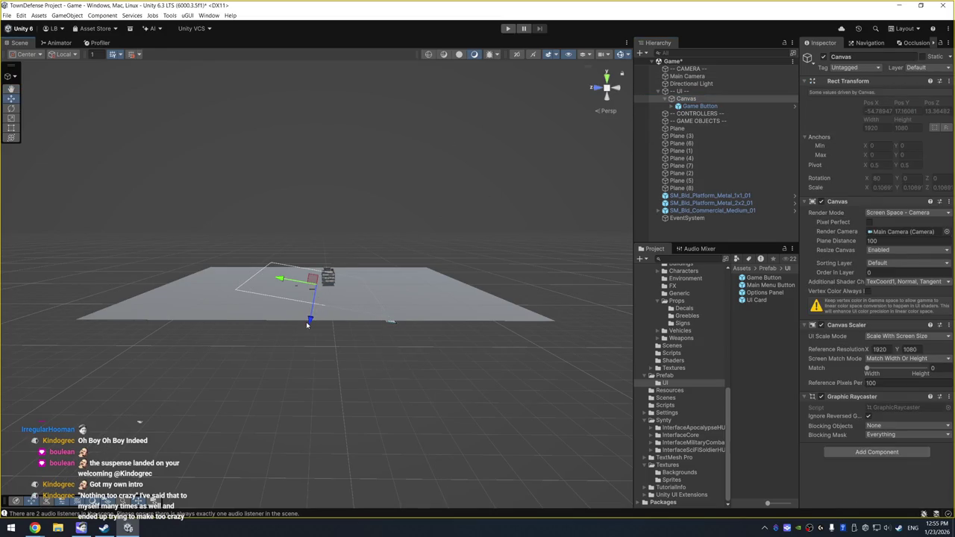
pyautogui.click(883, 242)
pyautogui.write('20')
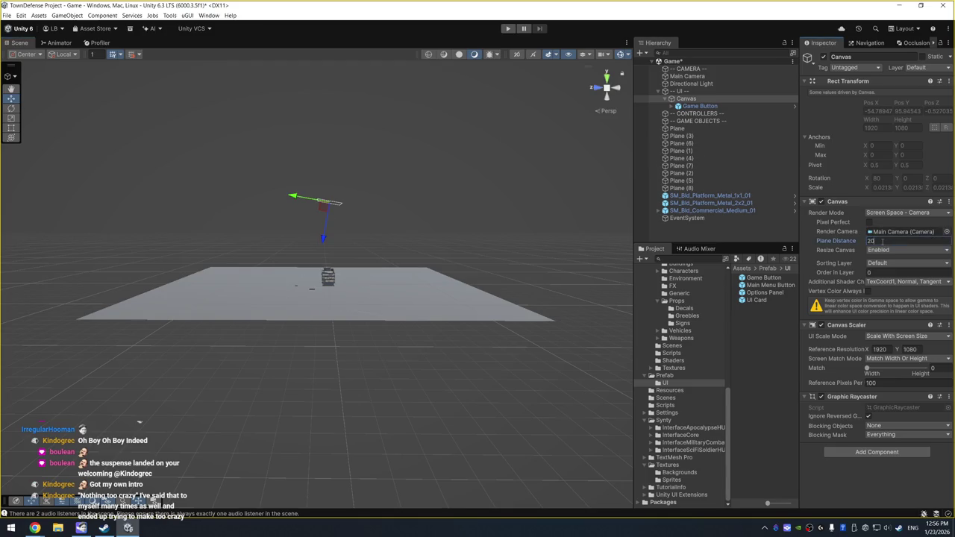
pyautogui.moveTo(329, 216)
pyautogui.mouseDown()
pyautogui.moveTo(392, 229)
pyautogui.moveTo(359, 249)
pyautogui.moveTo(433, 304)
pyautogui.moveTo(357, 303)
pyautogui.mouseUp()
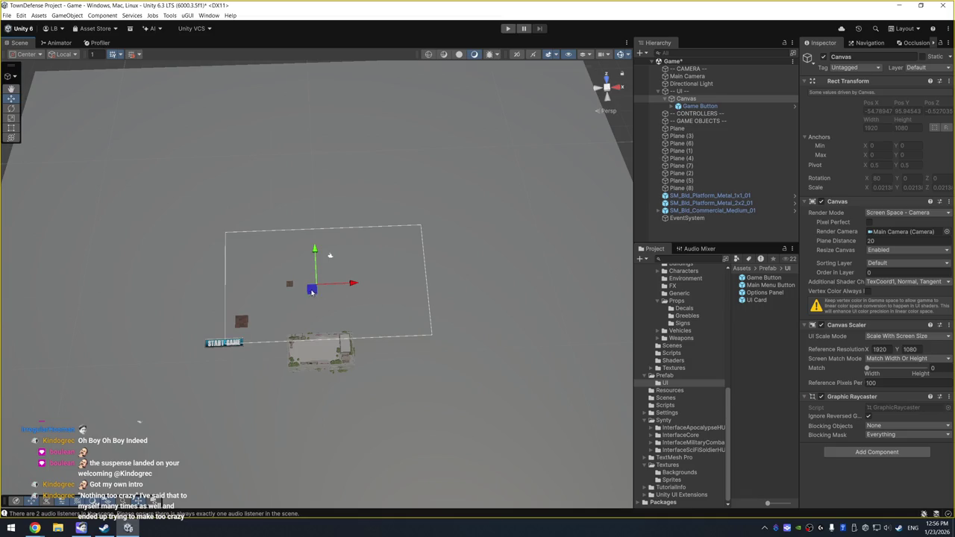
pyautogui.click(892, 241)
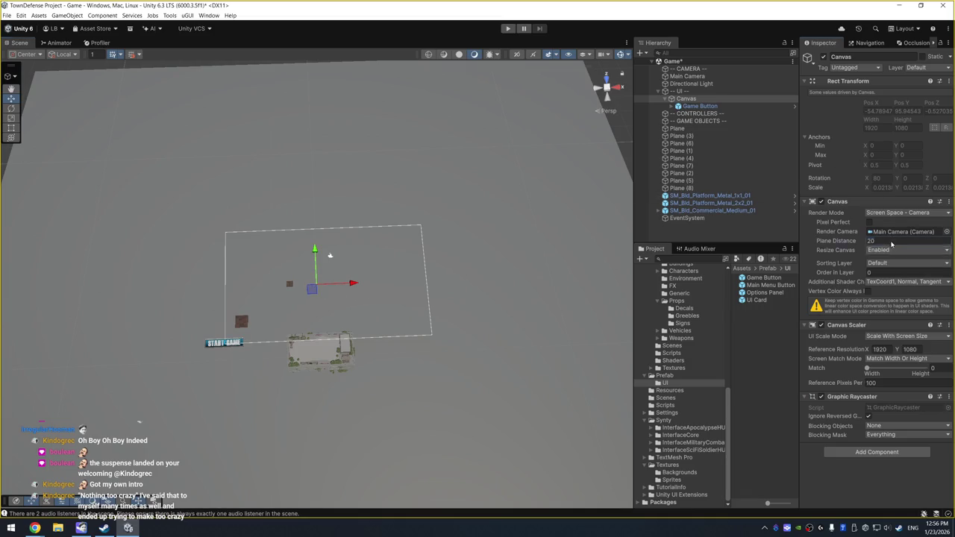
pyautogui.write('30')
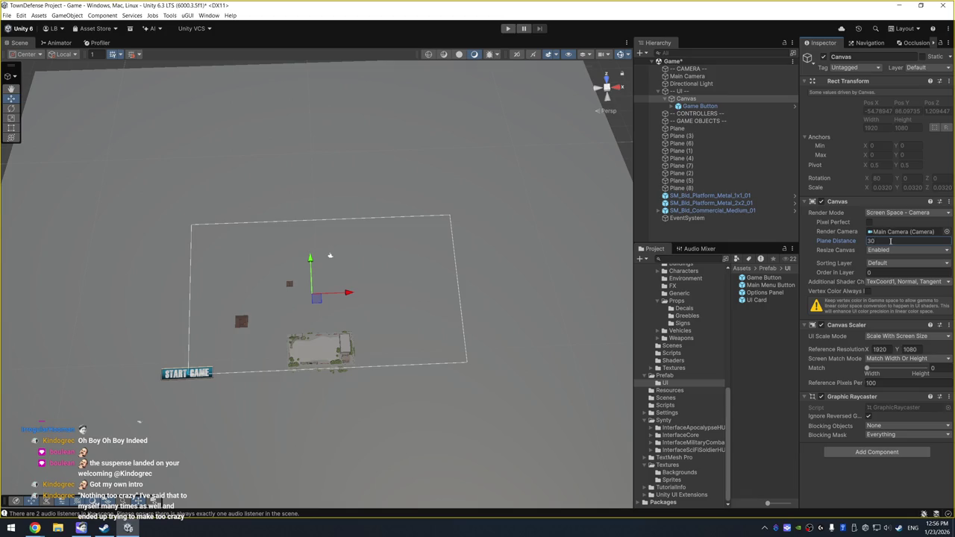
pyautogui.click(702, 106)
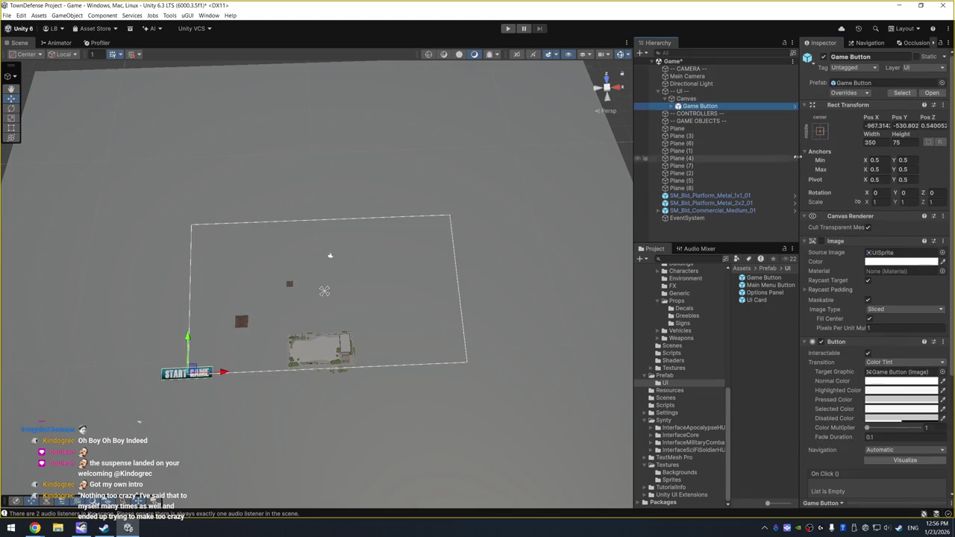
pyautogui.click(821, 130)
# Center the Game Button and change its Text (TMP) label to QUIT.
pyautogui.keyDown('alt'); pyautogui.click(872, 224); pyautogui.keyUp('alt')
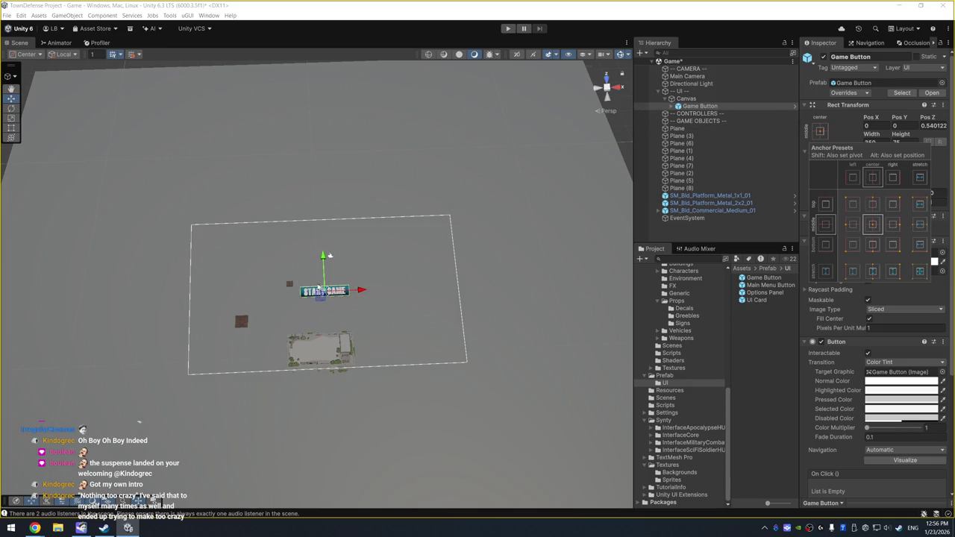
pyautogui.click(741, 109)
pyautogui.press('Right')
pyautogui.press('Down')
pyautogui.press('Down')
pyautogui.press('Down')
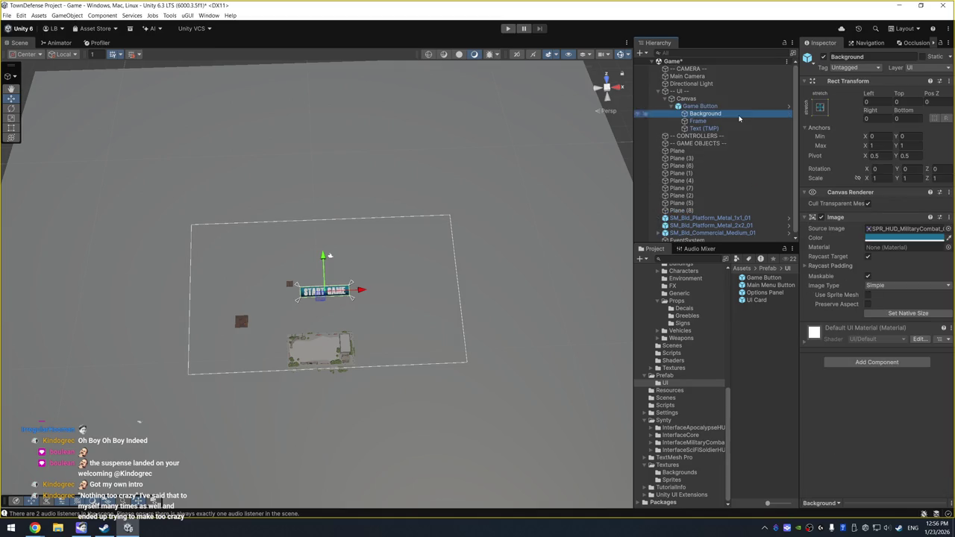
pyautogui.click(884, 264)
pyautogui.write('RETURN')
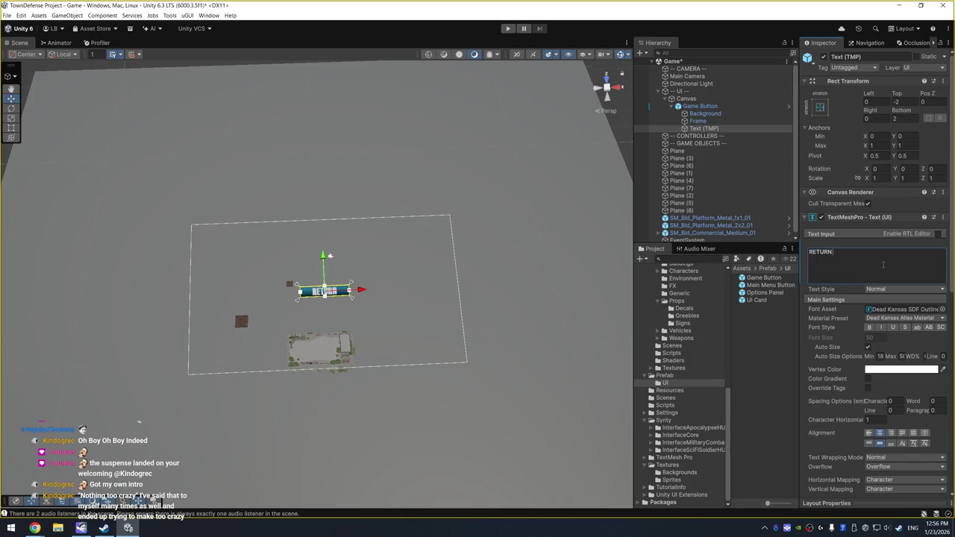
pyautogui.press('BackSpace')
pyautogui.press('BackSpace')
pyautogui.press('BackSpace')
pyautogui.write('QUIT')
# Anchor the Game Button top-right and preview it in a maximized Game view at 0.9x.
pyautogui.click(700, 106)
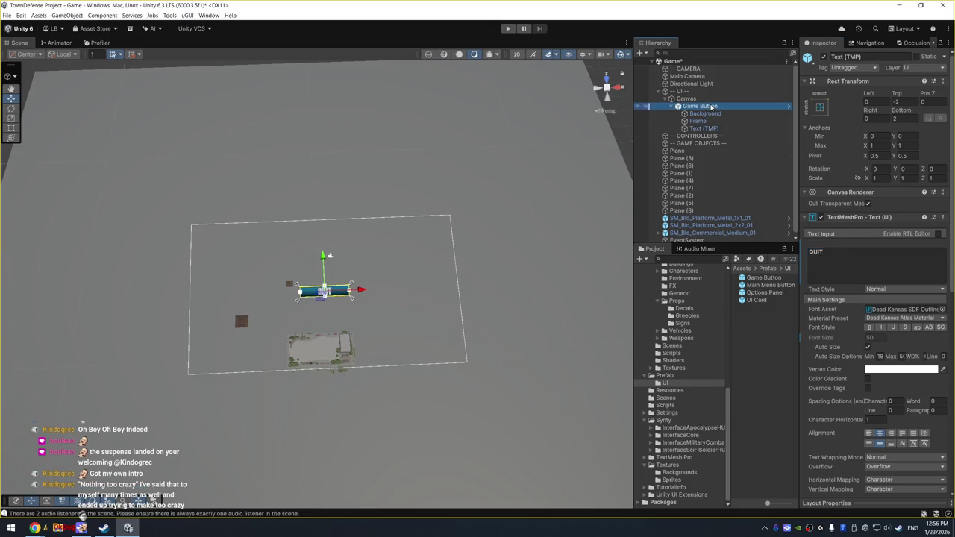
pyautogui.click(819, 131)
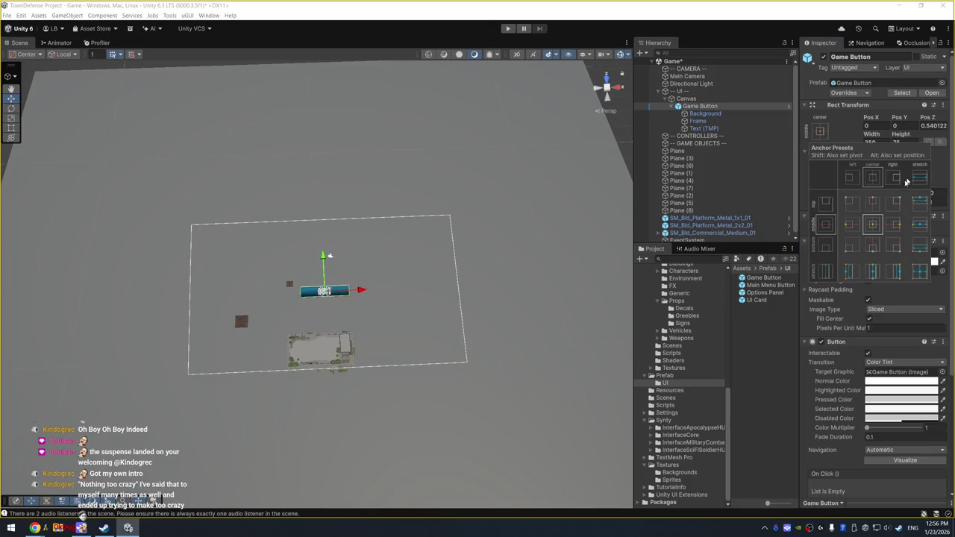
pyautogui.keyDown('alt'); pyautogui.keyDown('shift'); pyautogui.click(894, 205); pyautogui.keyUp('shift'); pyautogui.keyUp('alt')
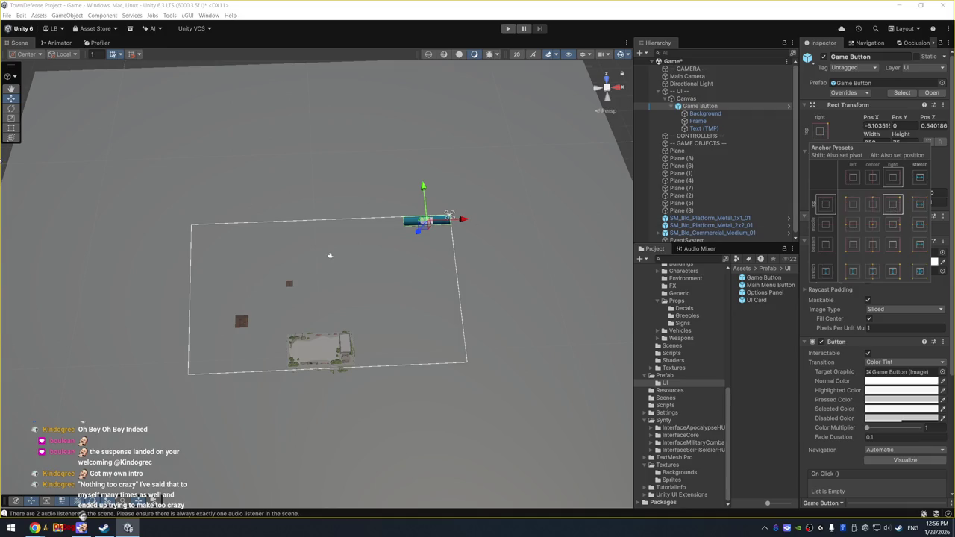
pyautogui.hotkey('ctrl', 'p')
pyautogui.moveTo(182, 18); pyautogui.dragTo(179, 18)
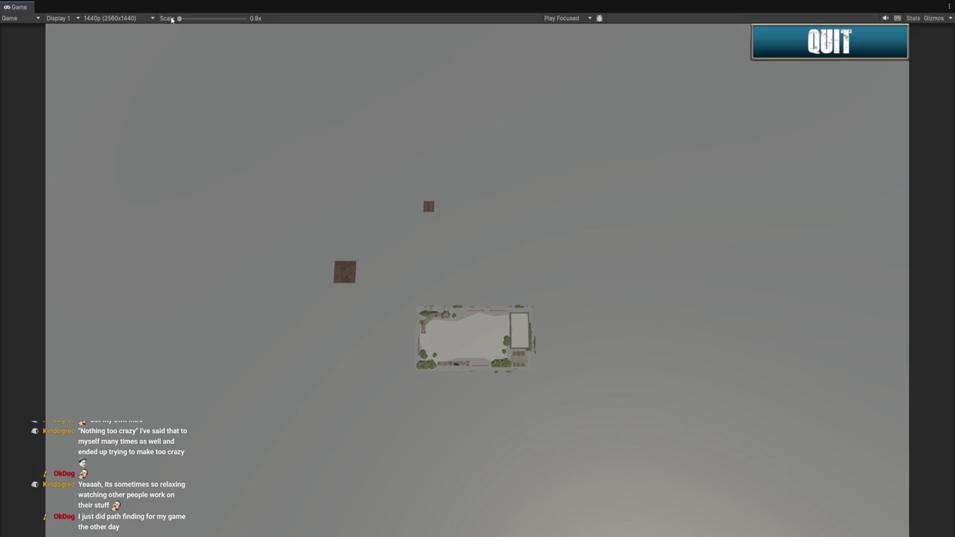
# Return the Game view scale to 1x and preview at 1440p (2560x1440).
pyautogui.moveTo(180, 20); pyautogui.dragTo(179, 20)
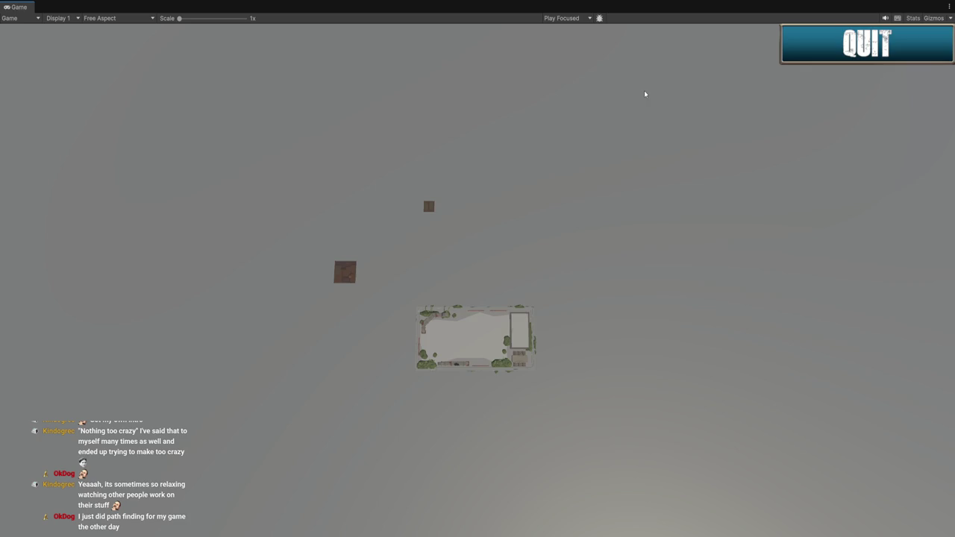
pyautogui.click(138, 130)
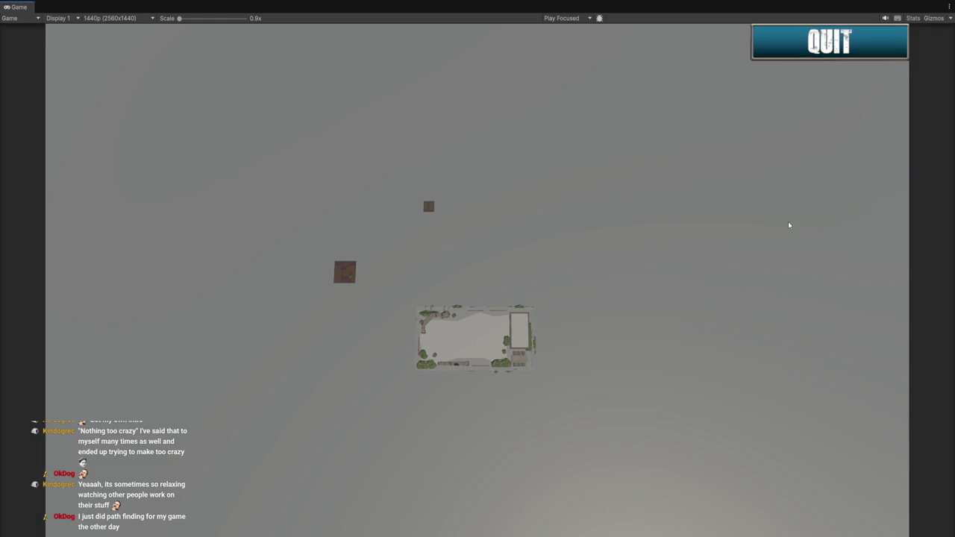
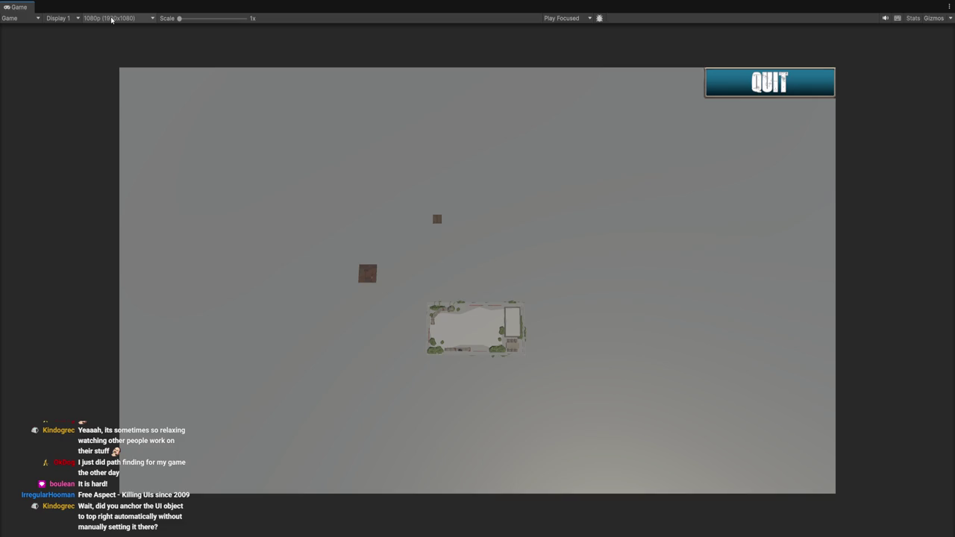
# Leave the maximized game preview, select Game Button, and bring up its anchor presets.
pyautogui.hotkey('ctrl', 'shift', 'F7')
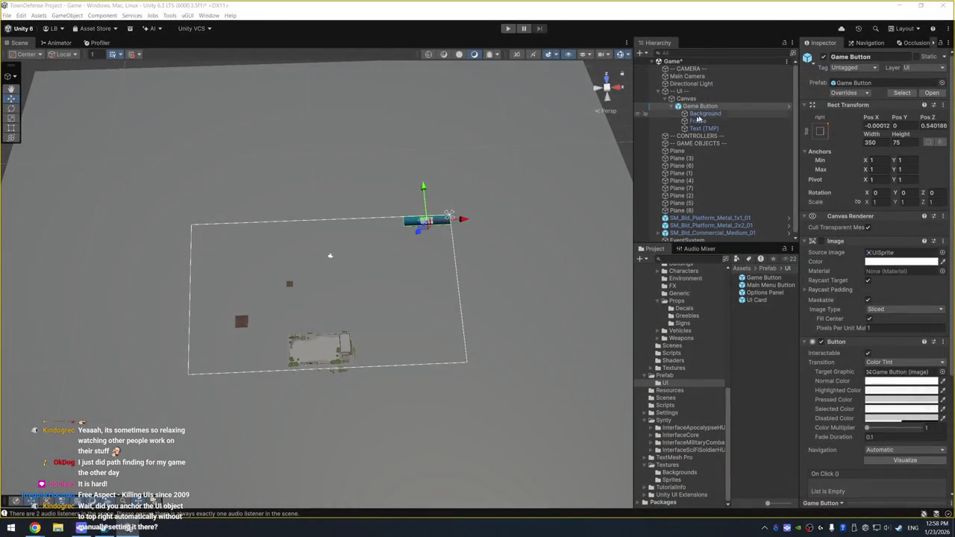
pyautogui.click(702, 107)
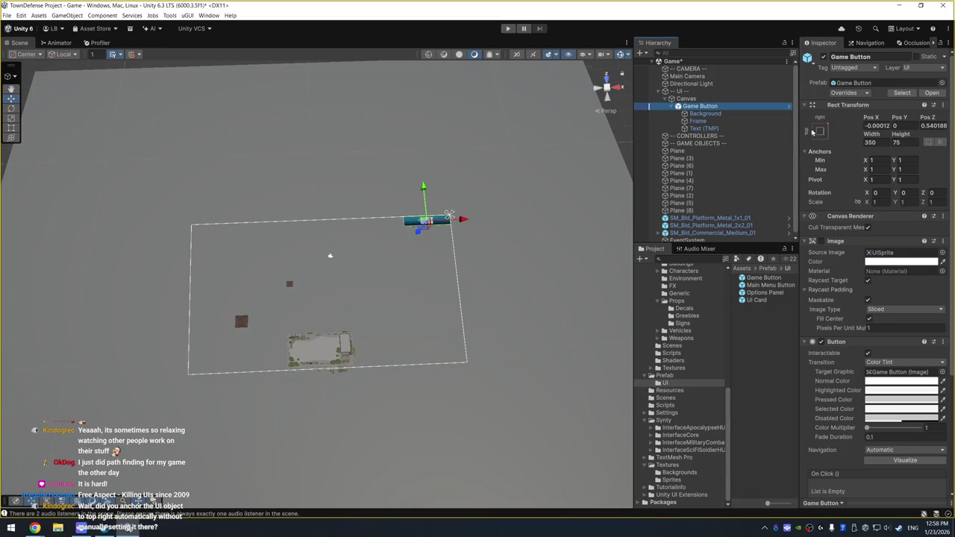
pyautogui.click(823, 131)
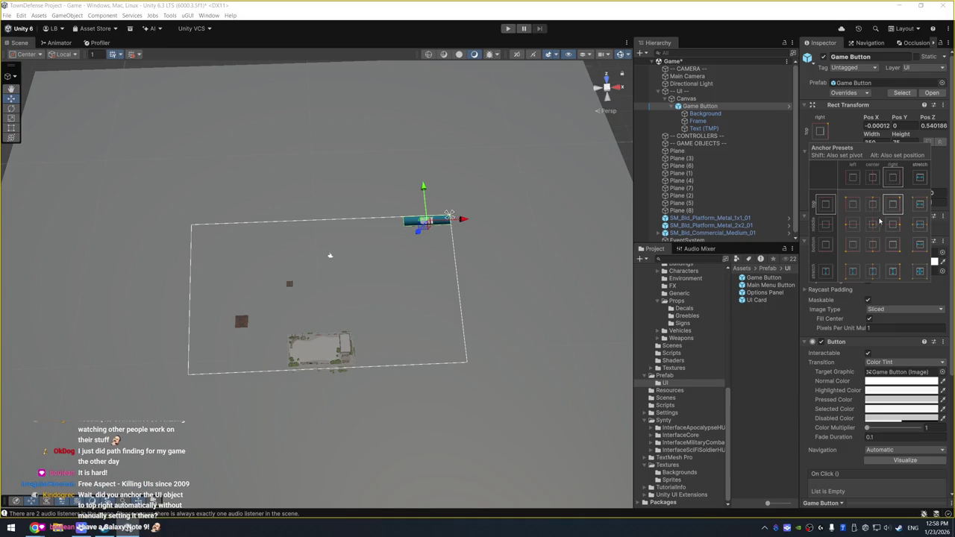
# Anchor the Game Button bottom-right with pivot and position, nudging it up to Pos Y 49.
pyautogui.hotkey('shift', 'alt')
pyautogui.hotkey('shift', 'alt')
pyautogui.hotkey('shift', 'alt')
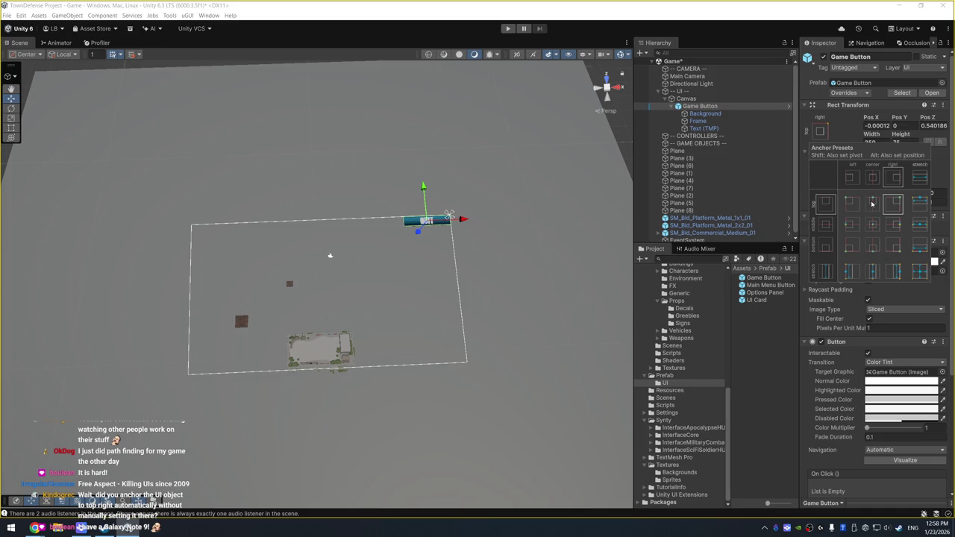
pyautogui.keyDown('alt'); pyautogui.click(873, 204); pyautogui.keyUp('alt')
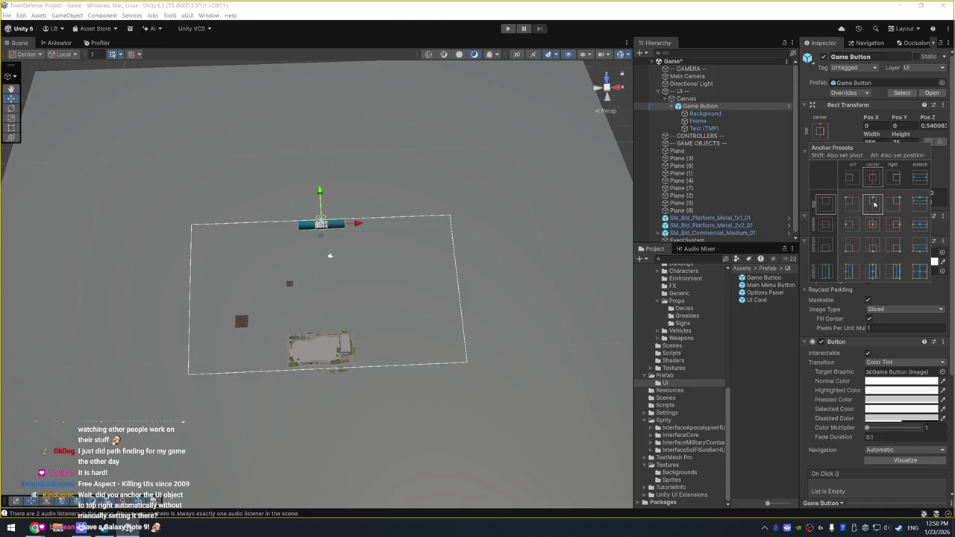
pyautogui.keyDown('alt'); pyautogui.keyDown('shift'); pyautogui.click(893, 245); pyautogui.keyUp('shift'); pyautogui.keyUp('alt')
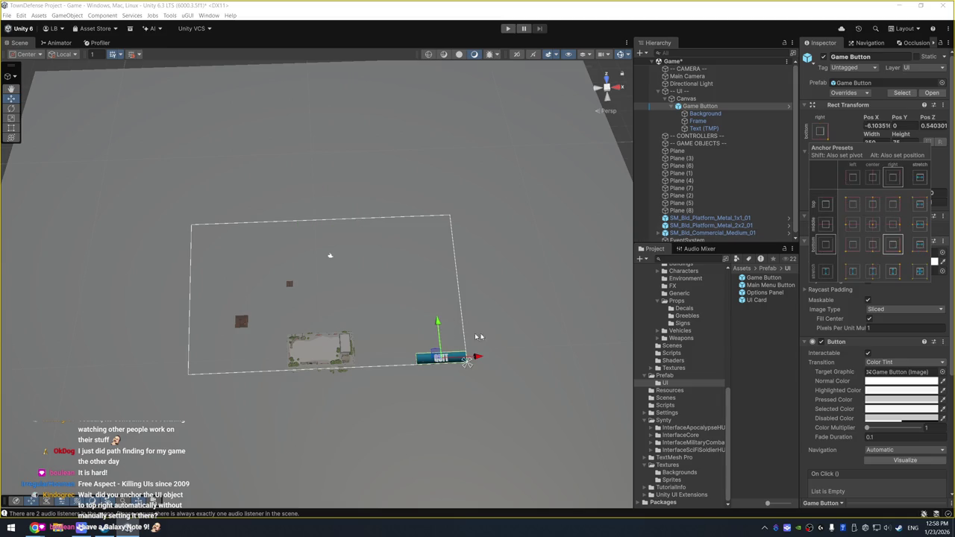
pyautogui.moveTo(478, 359)
pyautogui.mouseDown()
pyautogui.moveTo(466, 347)
pyautogui.moveTo(474, 334)
pyautogui.mouseUp()
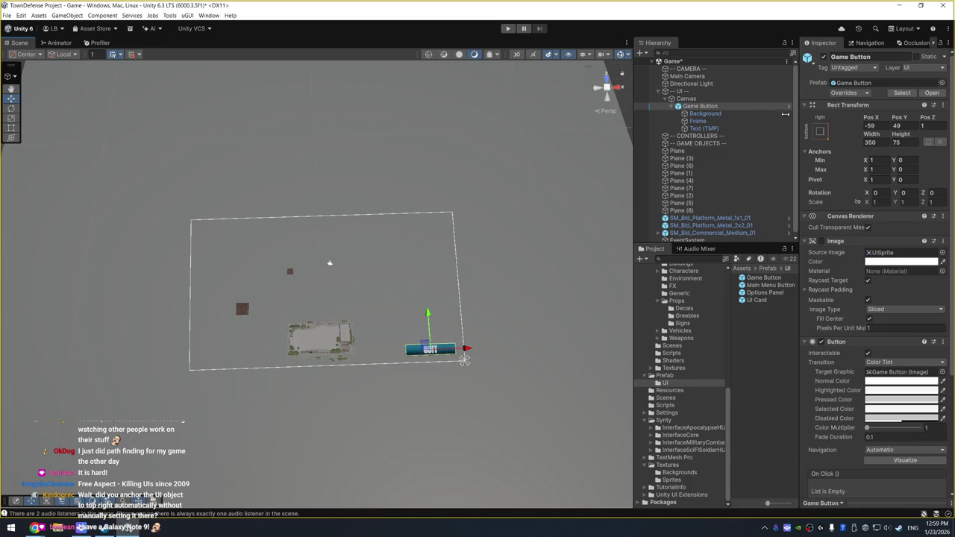
pyautogui.click(686, 99)
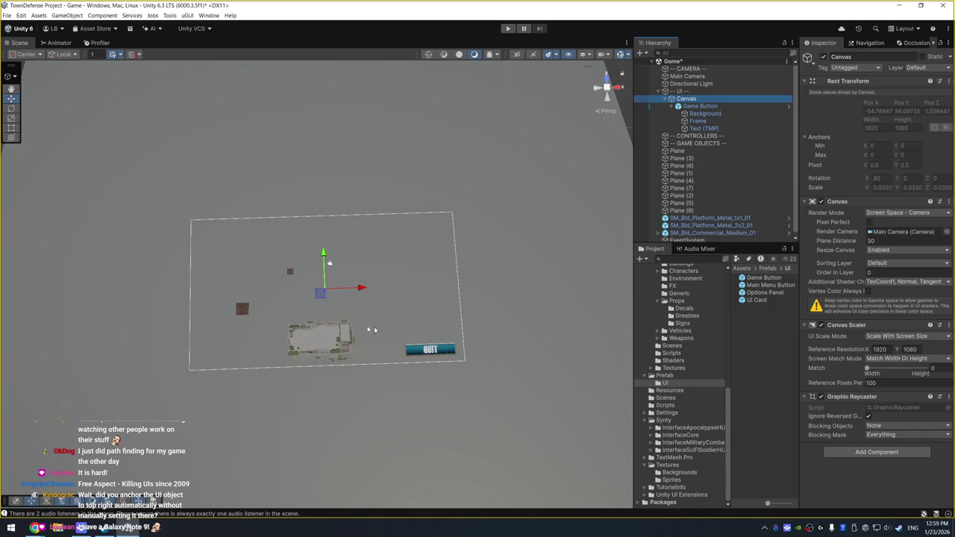
pyautogui.hotkey('ctrl', 'p')
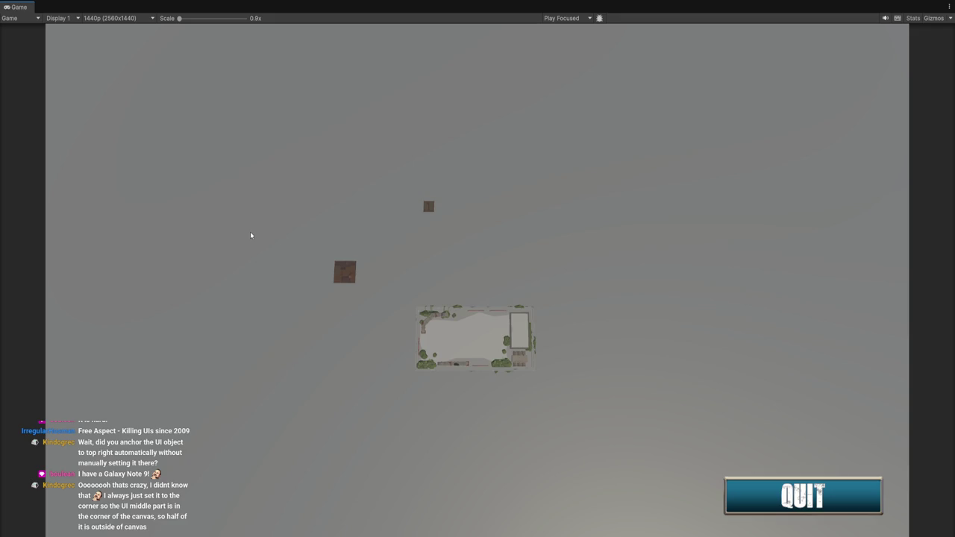
pyautogui.hotkey('ctrl', 'p')
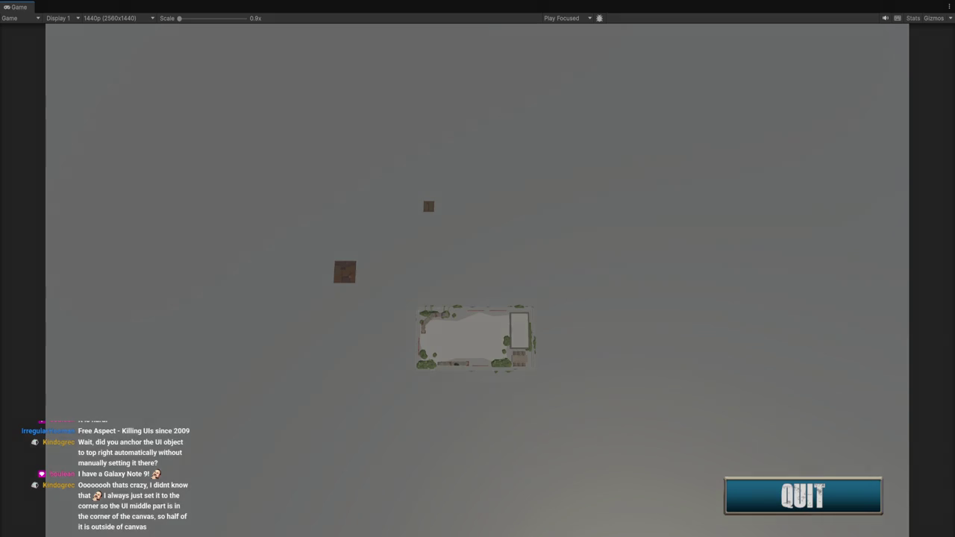
pyautogui.click(751, 105)
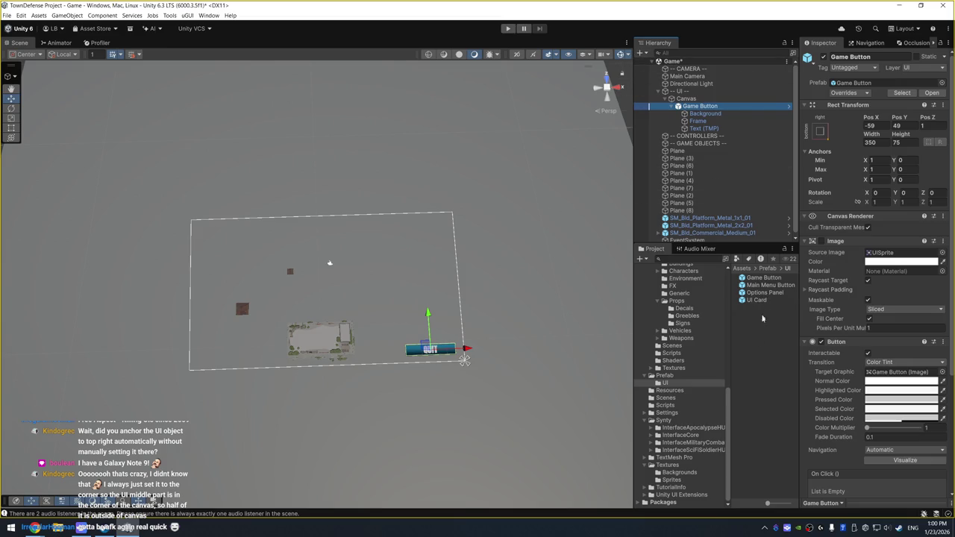
# Open the MainMenu scene from Scenes and start Play mode.
pyautogui.click(765, 322)
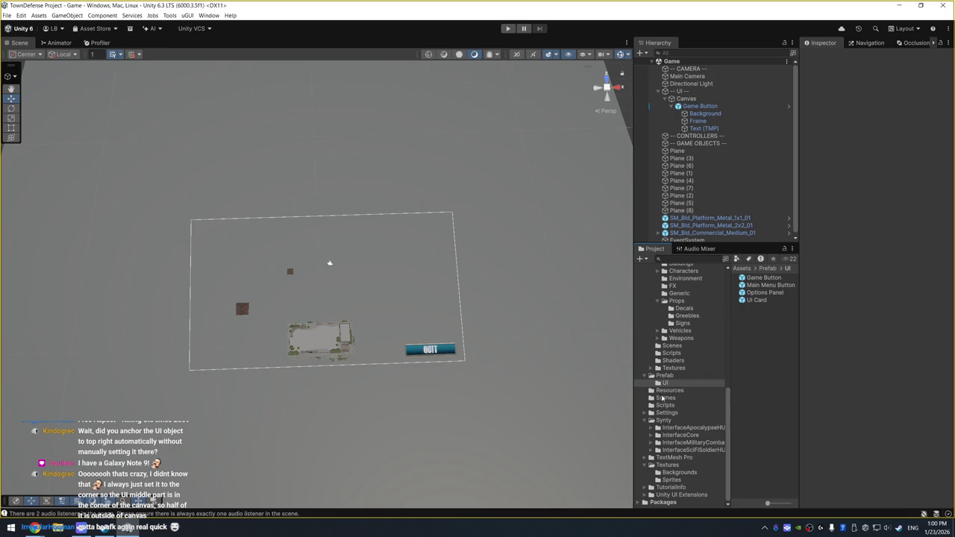
pyautogui.click(666, 398)
pyautogui.doubleClick(759, 286)
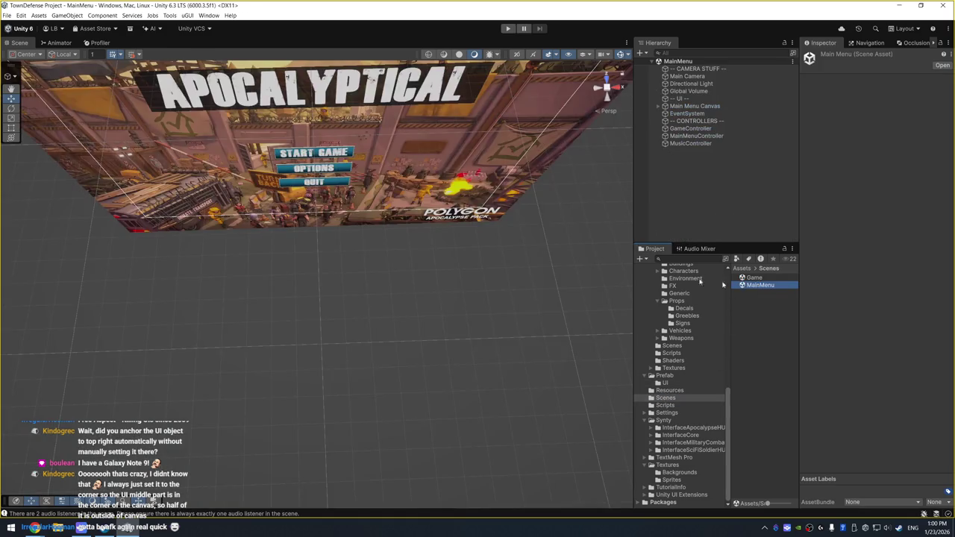
pyautogui.click(510, 29)
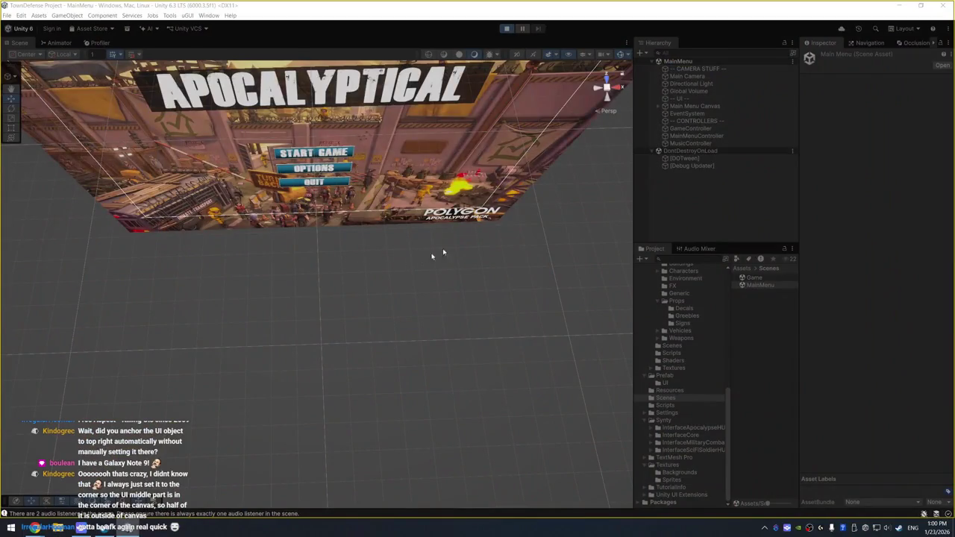
# Activate the Options Menu Panel, frame it, and drag it right of the menu buttons.
pyautogui.click(685, 107)
pyautogui.click(665, 106)
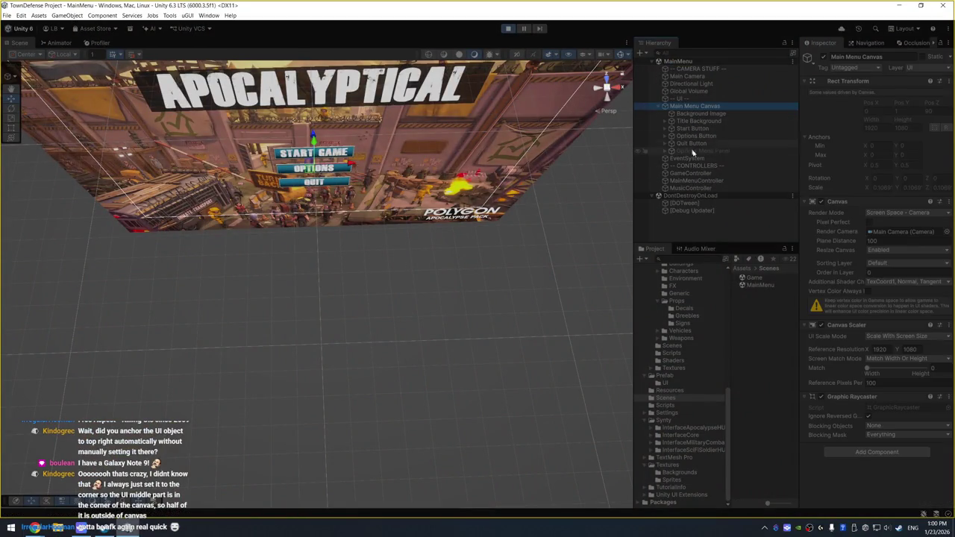
pyautogui.click(702, 150)
pyautogui.press('f')
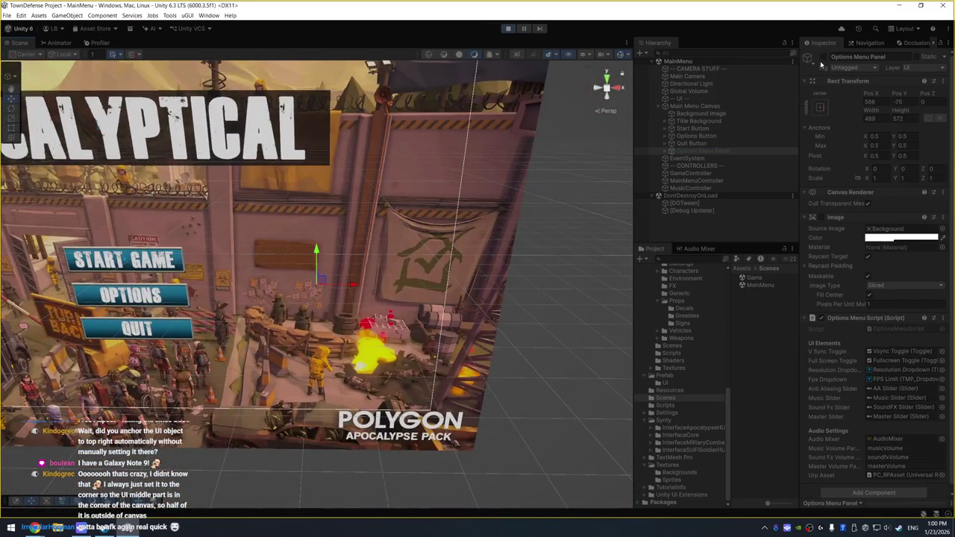
pyautogui.click(824, 57)
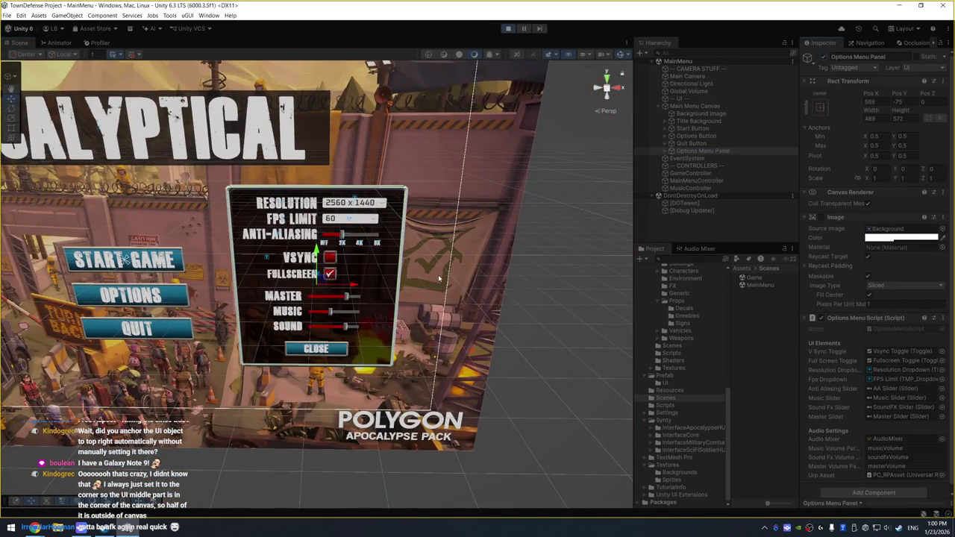
pyautogui.press('f')
pyautogui.scroll(4, 211, 227)
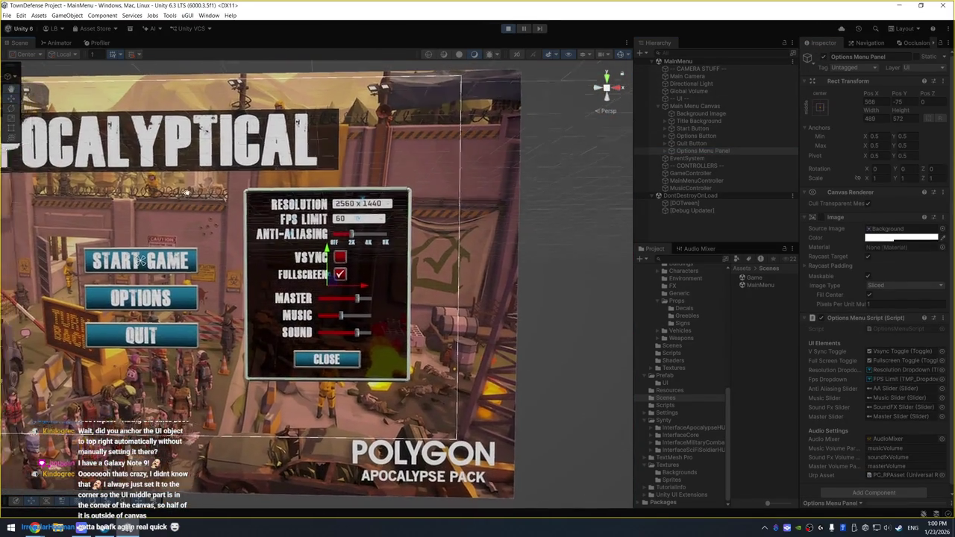
pyautogui.scroll(3, 212, 228)
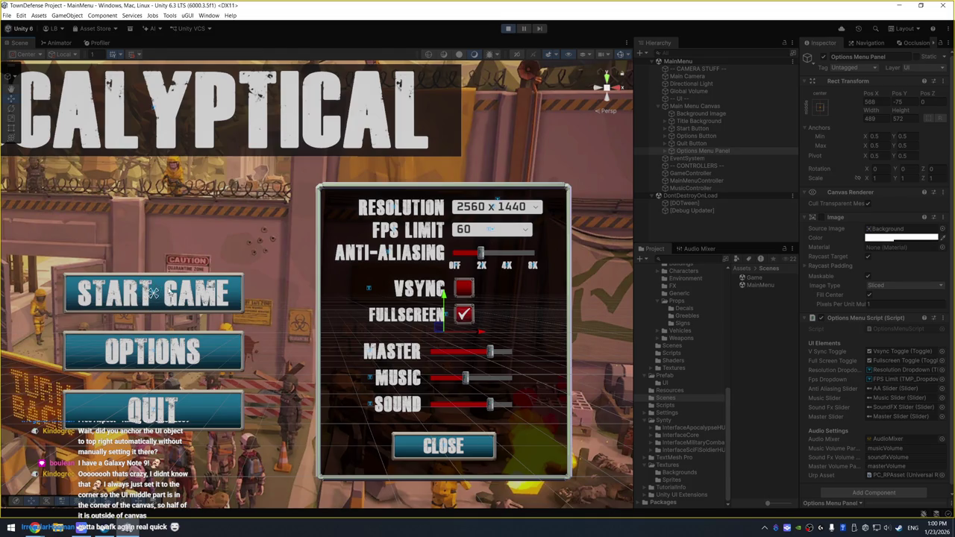
pyautogui.scroll(-2, 148, 284)
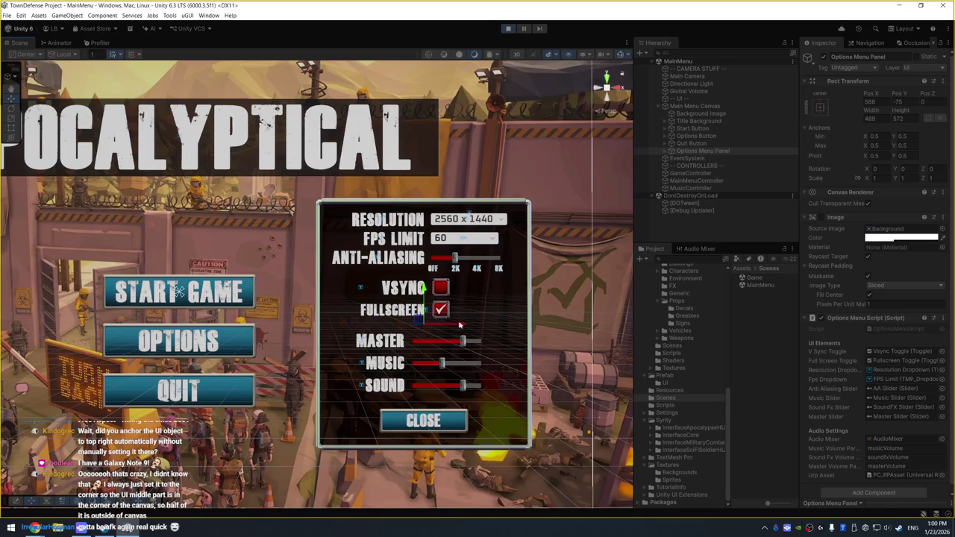
pyautogui.moveTo(284, 330)
pyautogui.mouseDown()
pyautogui.moveTo(220, 332)
pyautogui.moveTo(435, 334)
pyautogui.mouseUp()
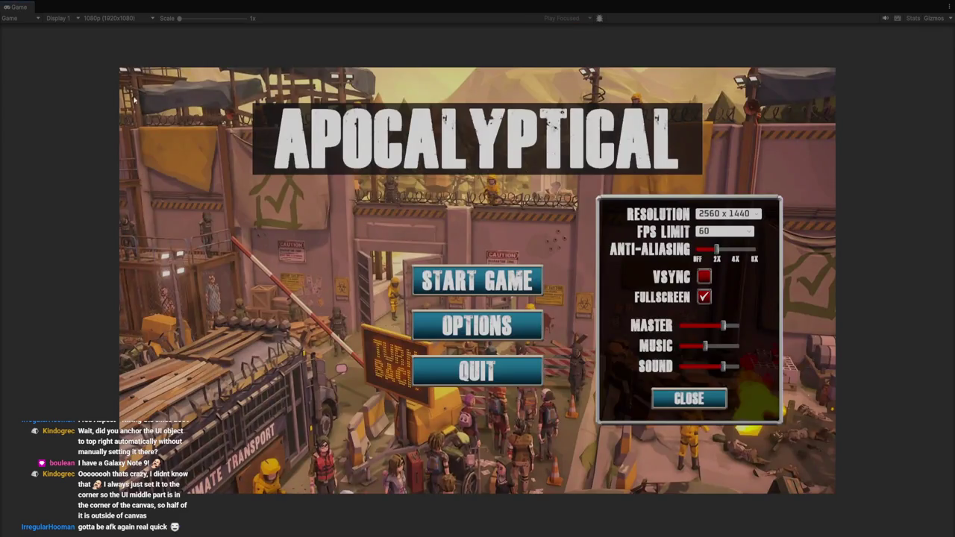
# Preview the running menu at 720p, a portrait size, then 1440p.
pyautogui.click(134, 19)
pyautogui.click(121, 138)
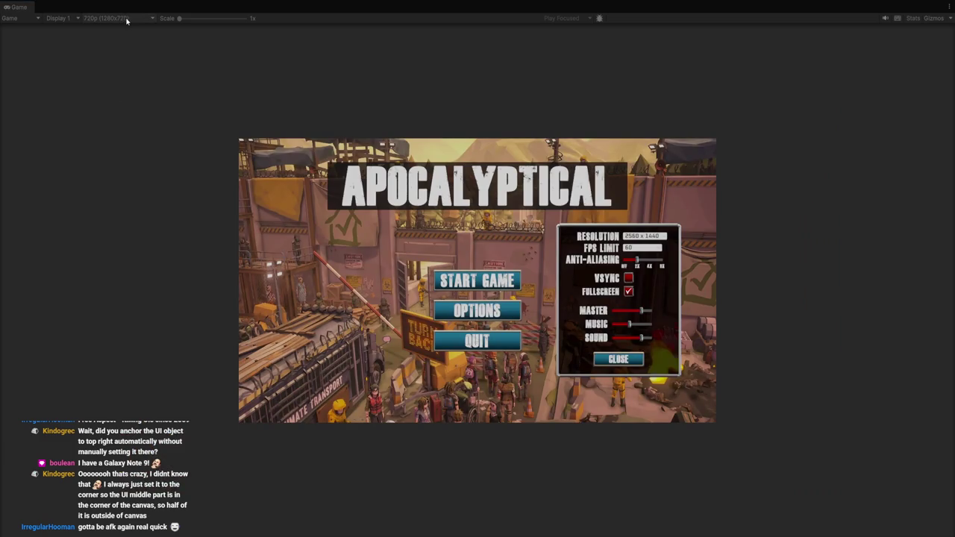
pyautogui.click(118, 144)
pyautogui.click(142, 19)
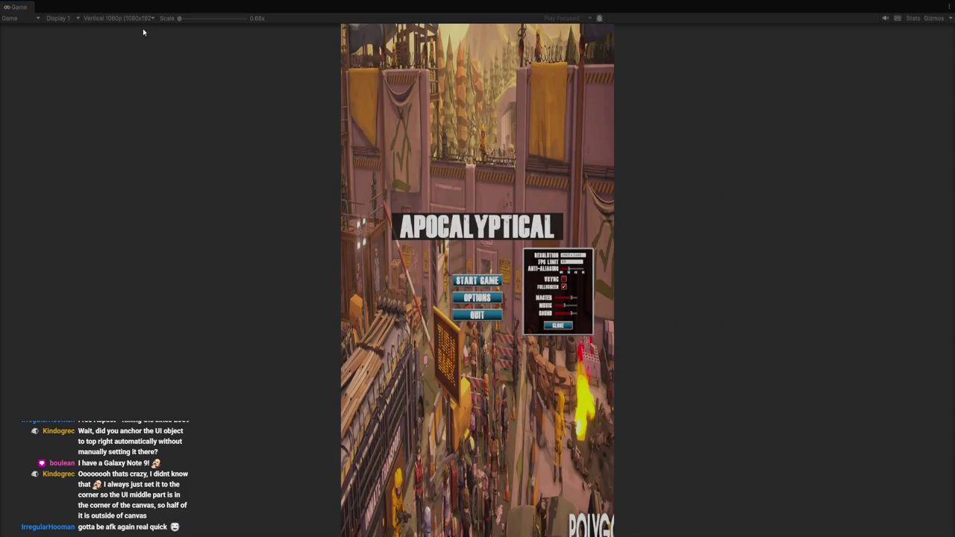
pyautogui.click(127, 129)
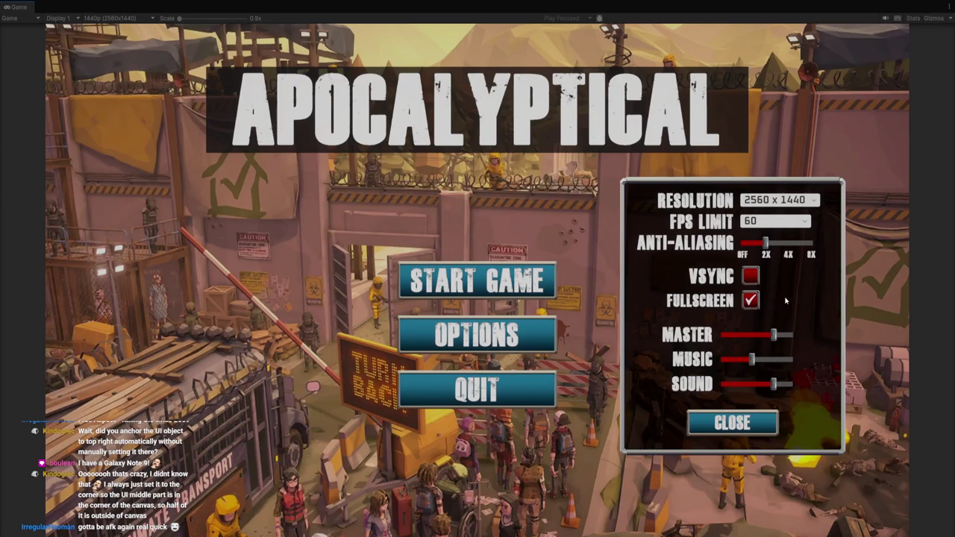
# Toggle the settings panel on and off repeatedly with the Options button.
pyautogui.click(521, 334)
pyautogui.click(521, 334)
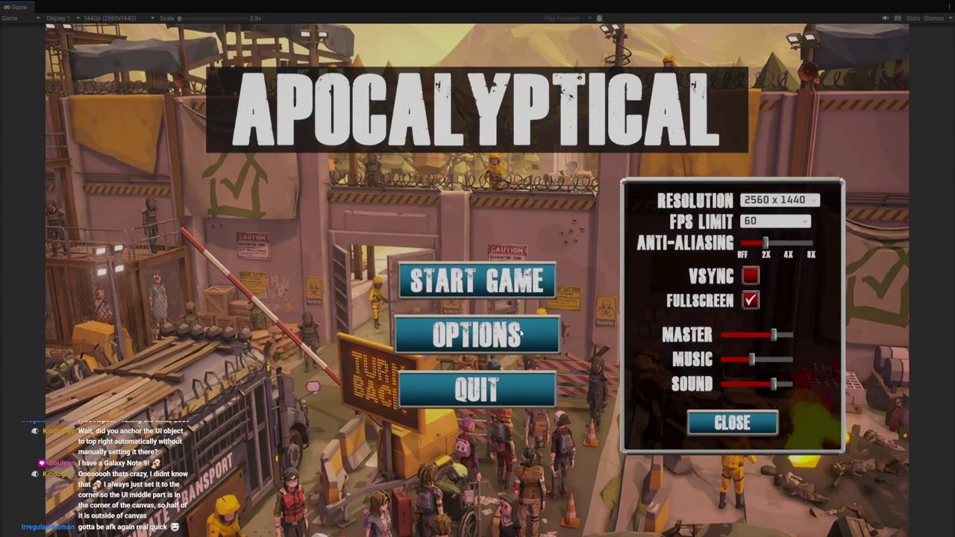
pyautogui.click(524, 333)
pyautogui.click(527, 331)
pyautogui.click(505, 331)
pyautogui.click(504, 331)
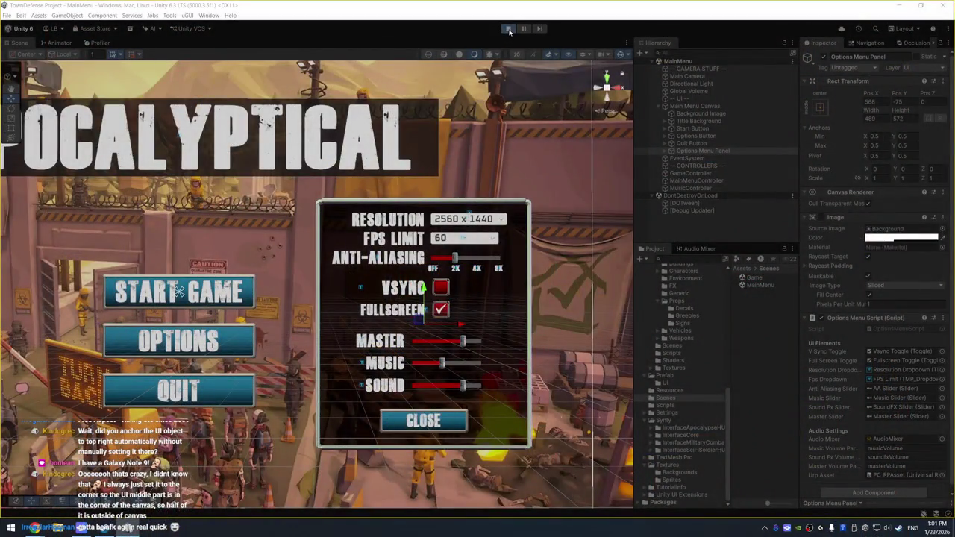
# Stop the MainMenu preview, open the Game scene, and play it to check the QUIT button.
pyautogui.click(508, 29)
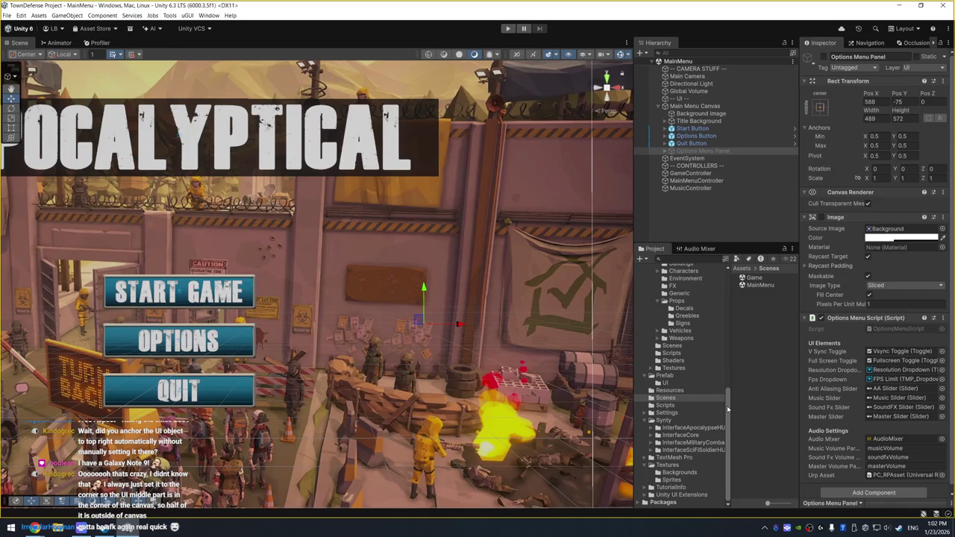
pyautogui.doubleClick(755, 278)
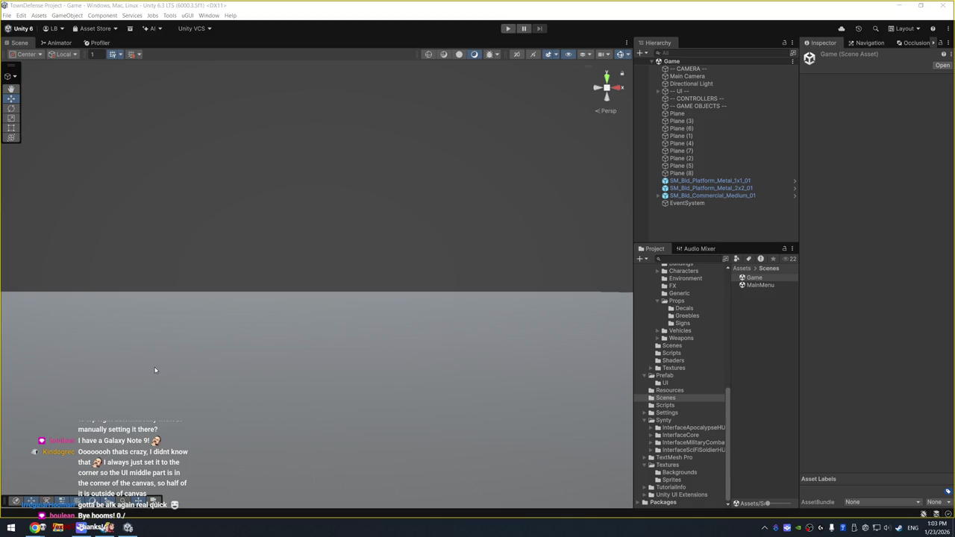
pyautogui.hotkey('ctrl', 'p')
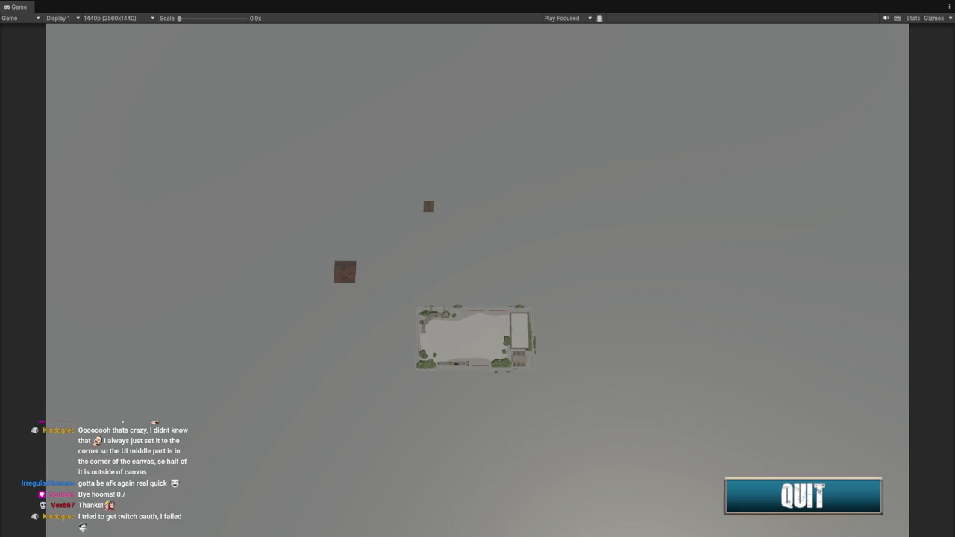
# Exit Play mode with Ctrl+P and select the UI group in the Hierarchy.
pyautogui.hotkey('ctrl', 'p')
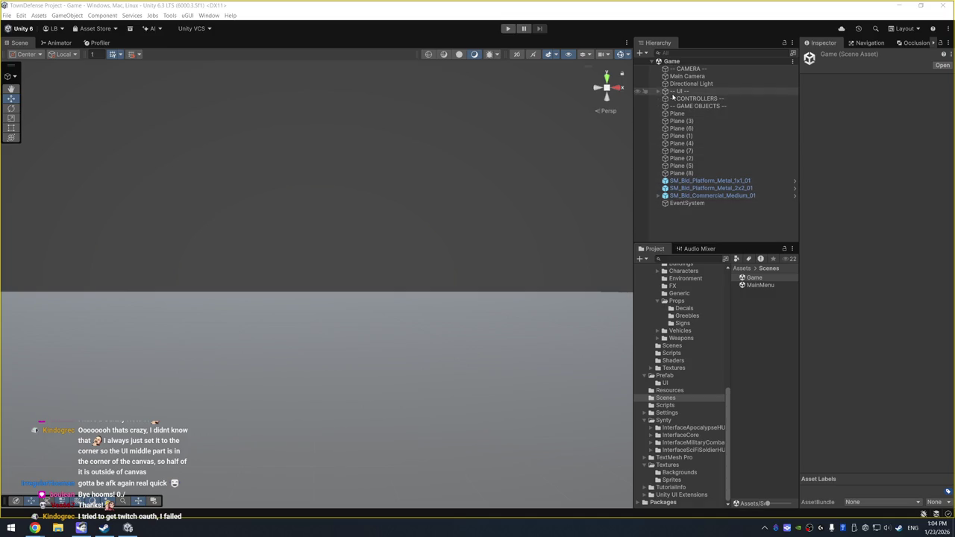
pyautogui.click(678, 92)
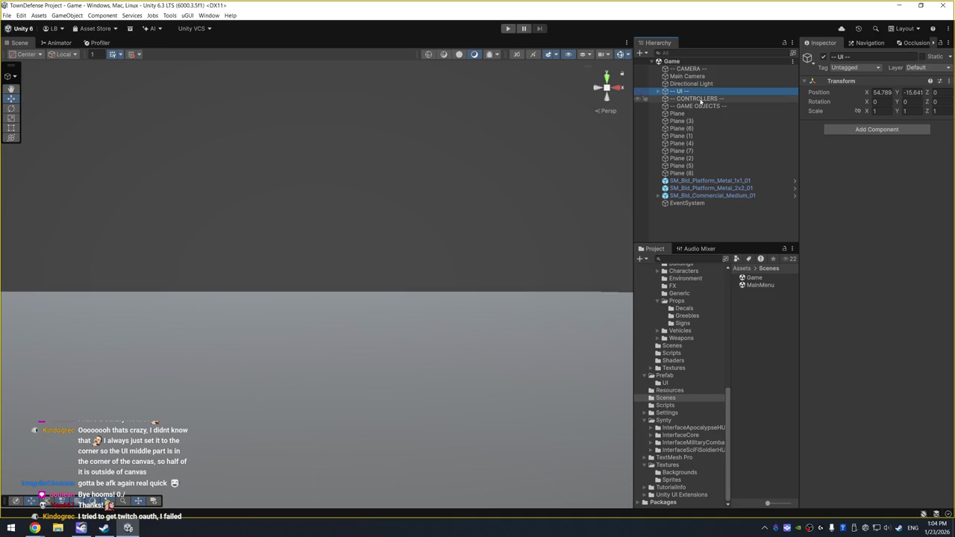
# Create an empty child named GameController under -- CONTROLLERS --, then open the MainMenu scene.
pyautogui.rightClick(700, 101)
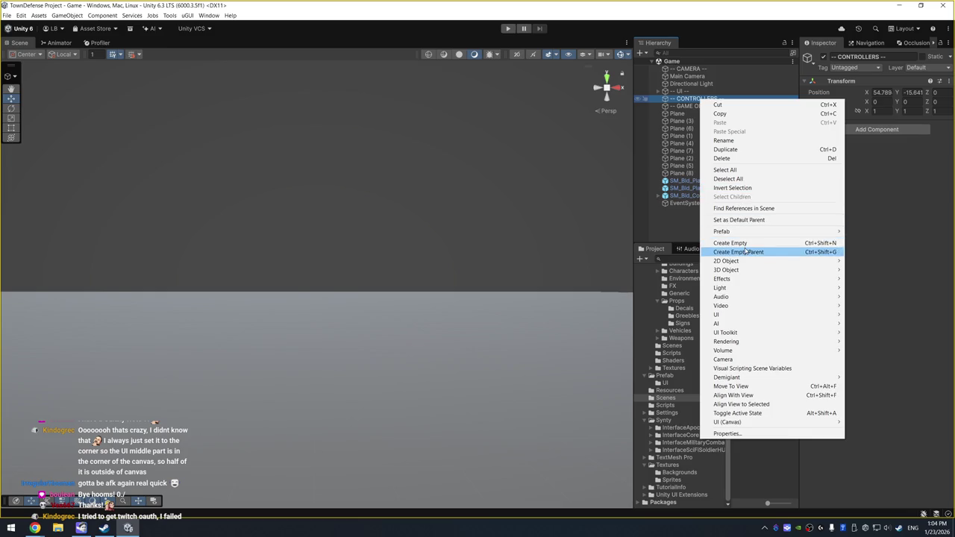
pyautogui.click(750, 242)
pyautogui.write('G')
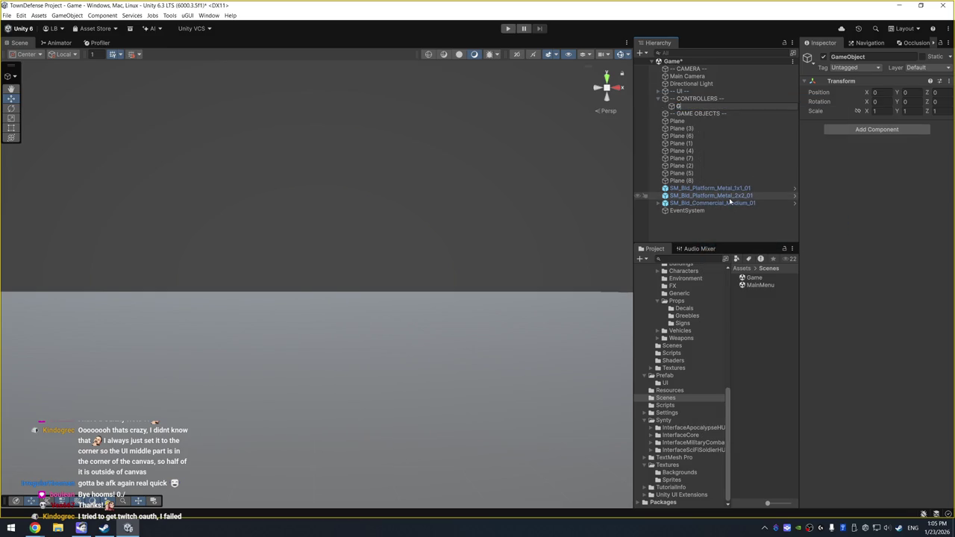
pyautogui.write('ameCo')
pyautogui.write('ntroller')
pyautogui.click(755, 281)
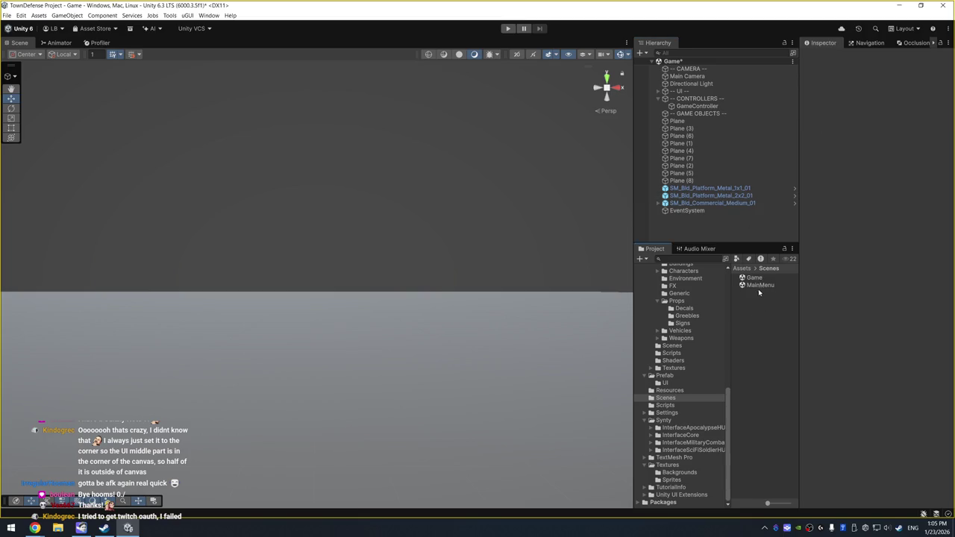
pyautogui.doubleClick(763, 288)
# Discard Game scene changes, inspect MainMenu's GameController and MainMenuController, then reopen the Game scene.
pyautogui.press('Return')
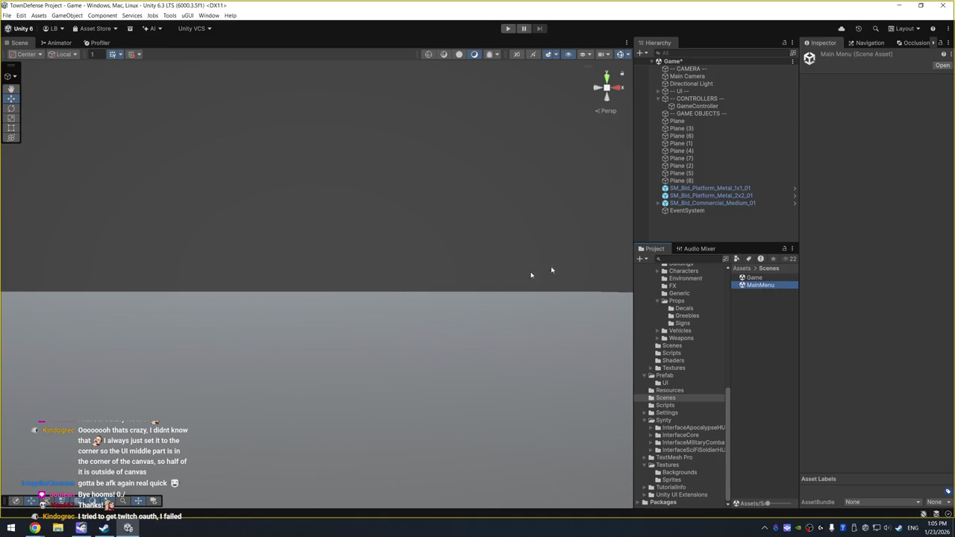
pyautogui.click(713, 130)
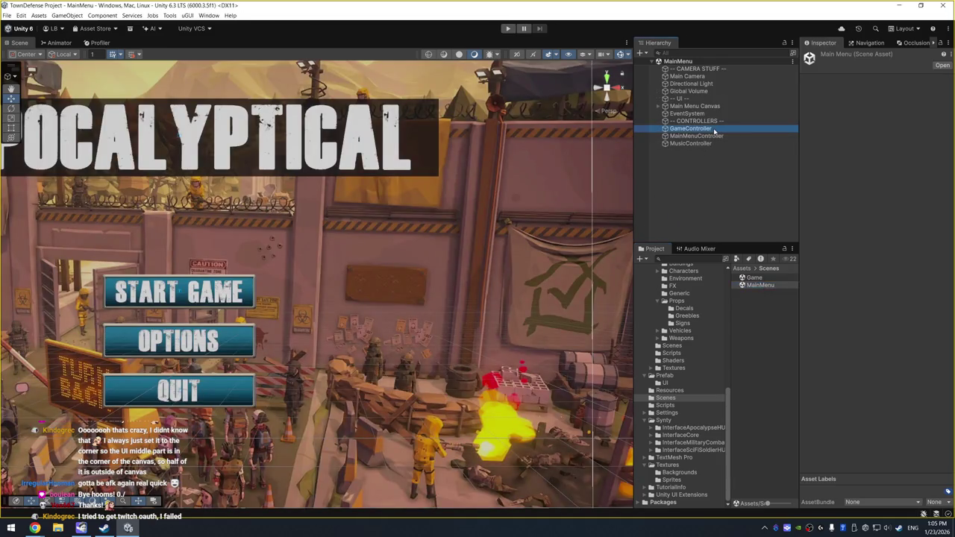
pyautogui.click(704, 136)
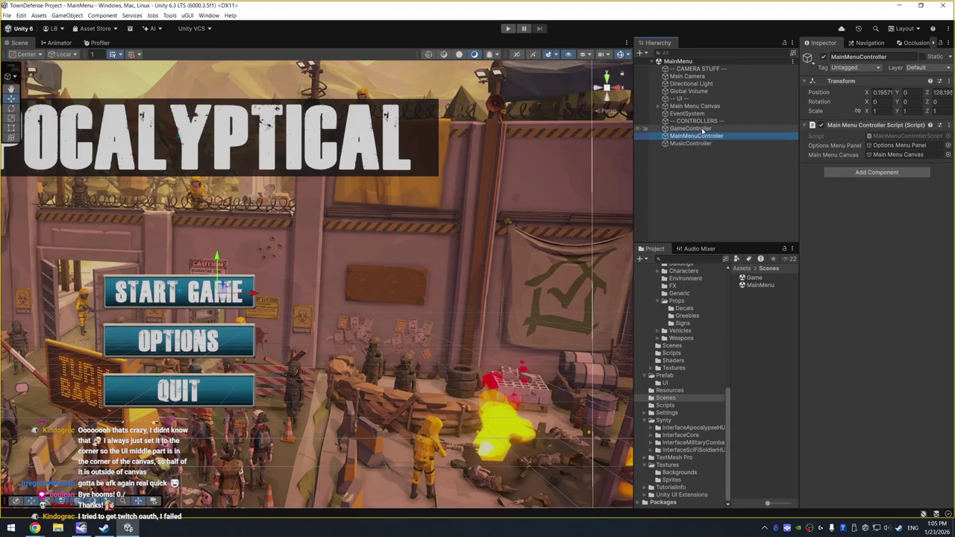
pyautogui.click(702, 130)
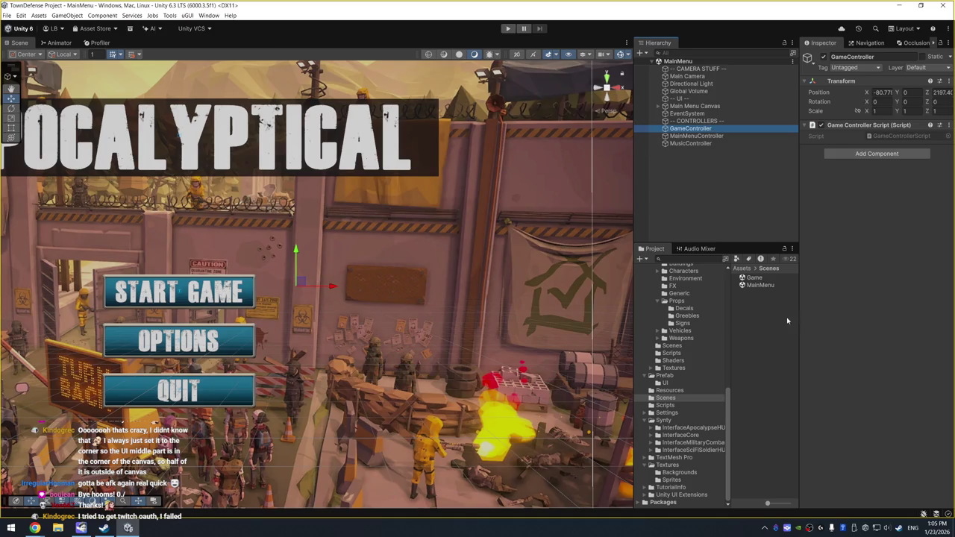
pyautogui.doubleClick(758, 278)
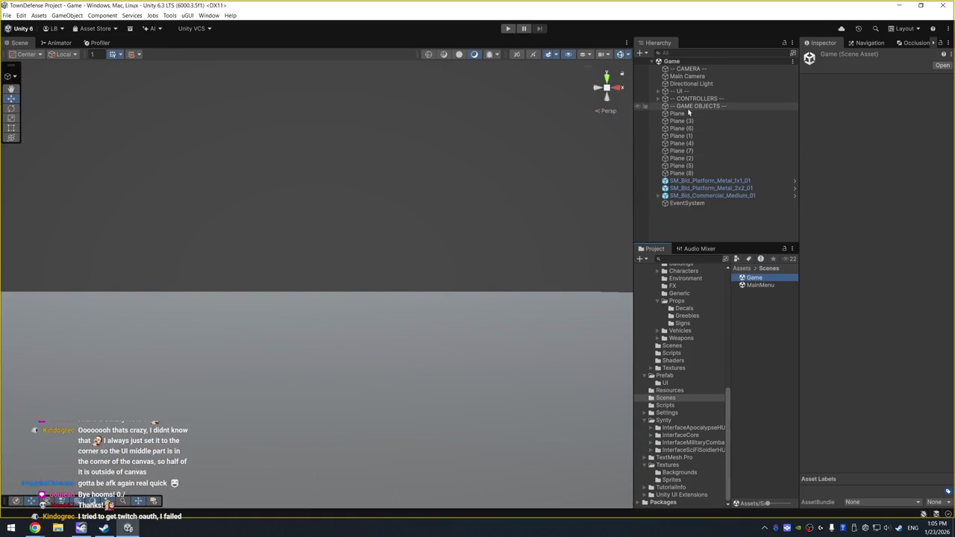
# Create an empty child under -- CONTROLLERS -- and name it AnotherGameController.
pyautogui.click(657, 99)
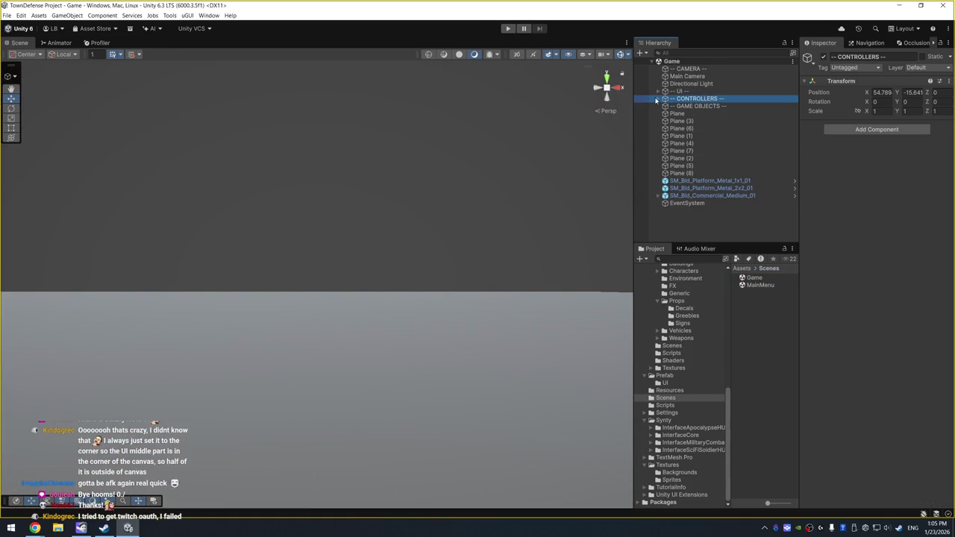
pyautogui.hotkey('ctrl', 'shift', 'v')
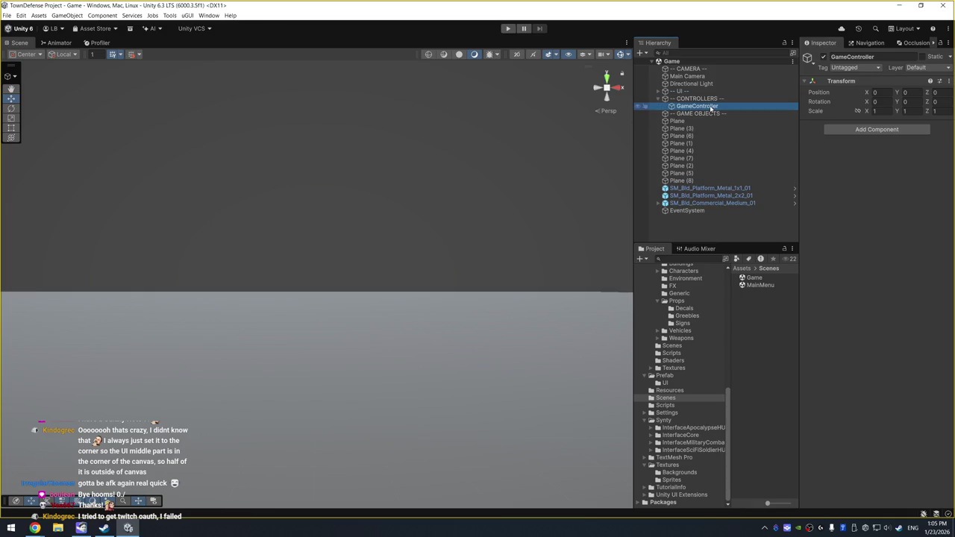
pyautogui.click(697, 106)
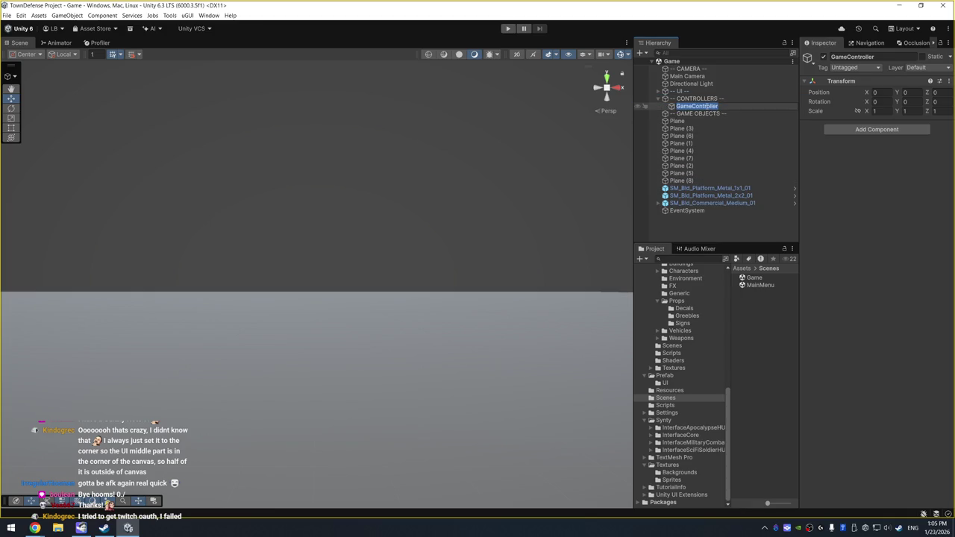
pyautogui.write('ANd')
pyautogui.press('BackSpace')
pyautogui.press('BackSpace')
pyautogui.write('o')
pyautogui.press('BackSpace')
pyautogui.write('notherGameCon')
pyautogui.write('troller')
pyautogui.press('Return')
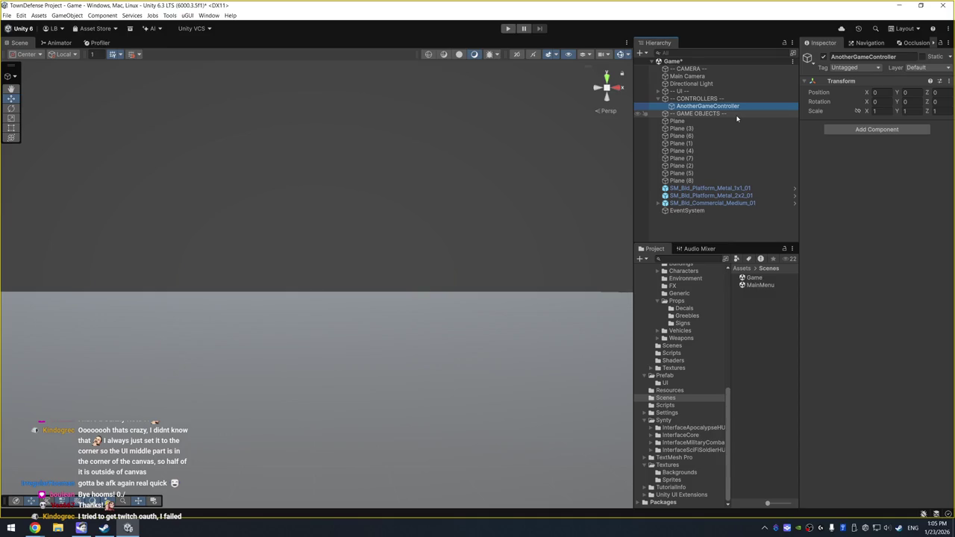
# Add a new script component AnotherGameControllerScript and save the .cs file.
pyautogui.click(889, 131)
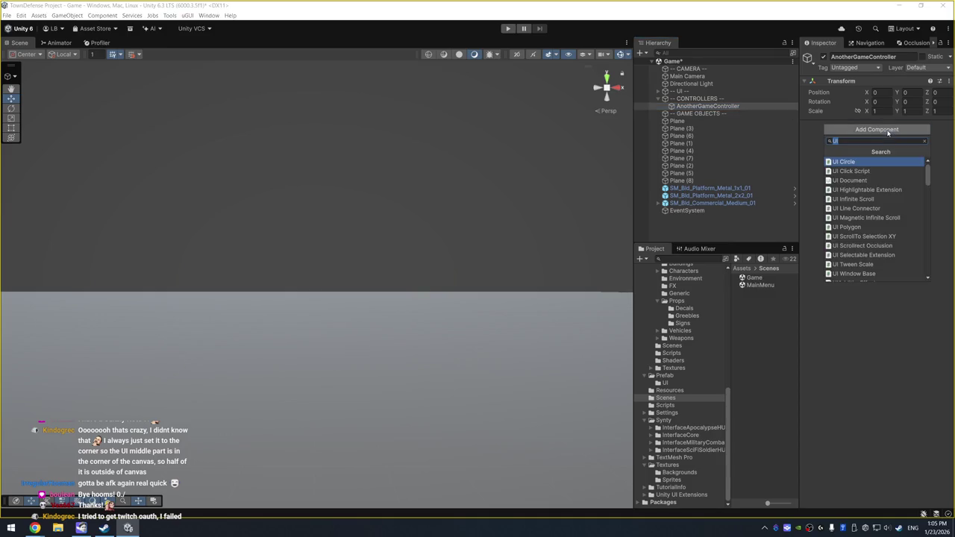
pyautogui.write('Anot')
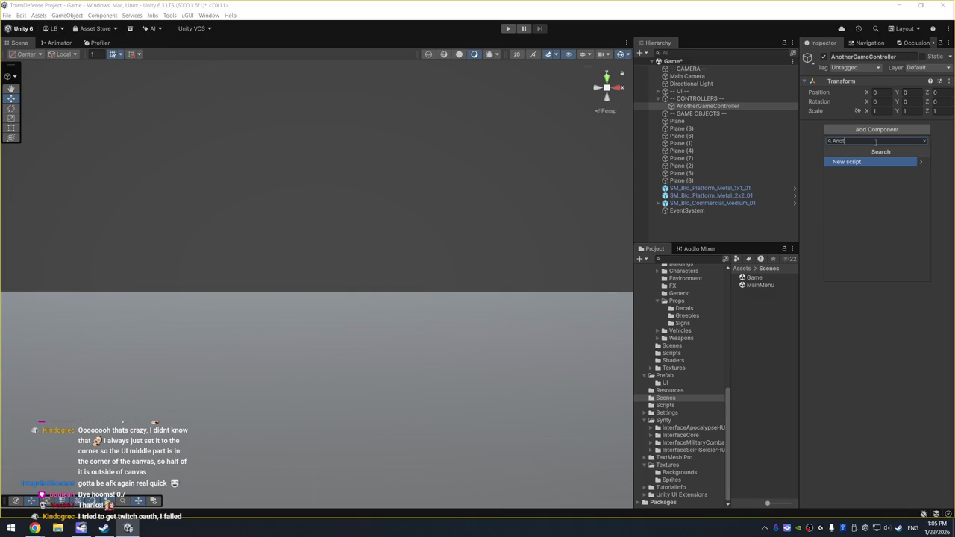
pyautogui.write('herGameContro')
pyautogui.write('llerScript')
pyautogui.press('Return')
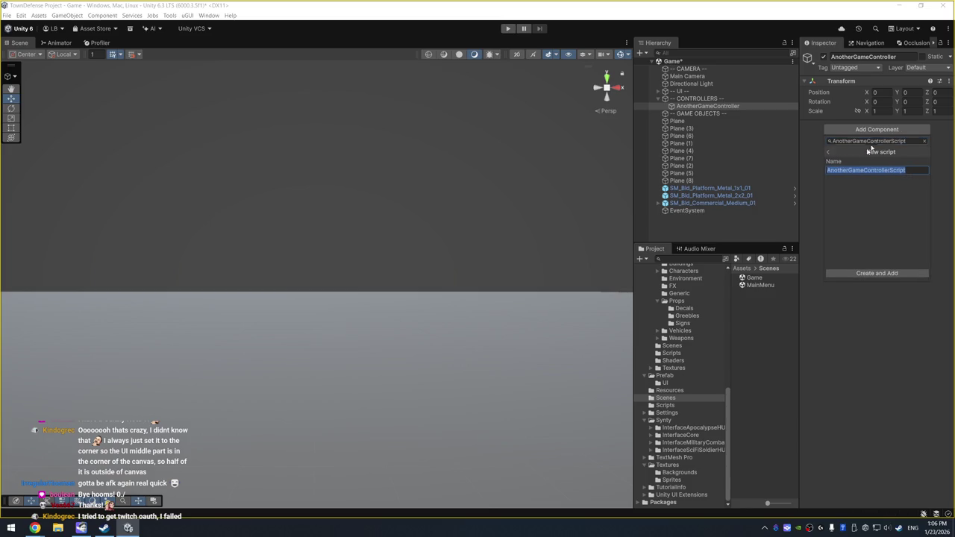
pyautogui.click(873, 274)
pyautogui.click(369, 273)
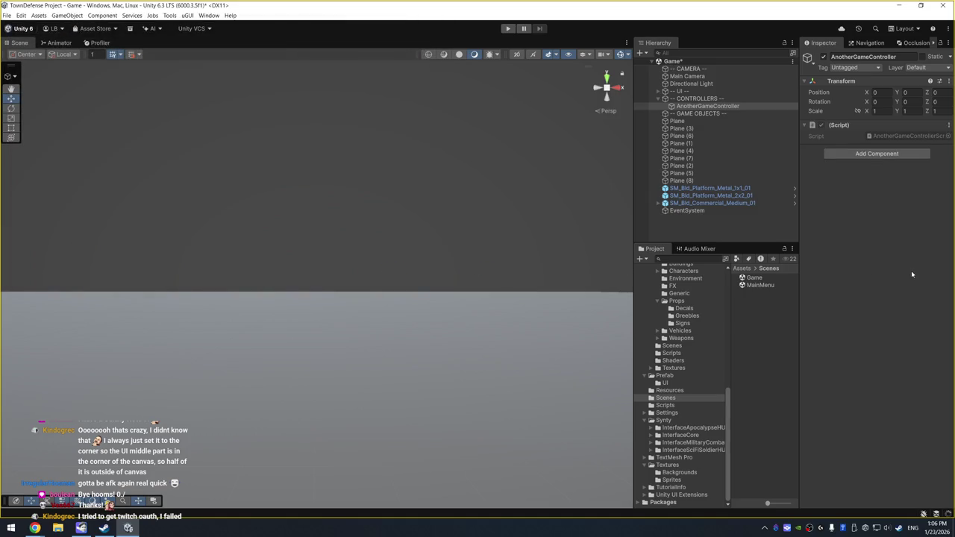
pyautogui.doubleClick(896, 135)
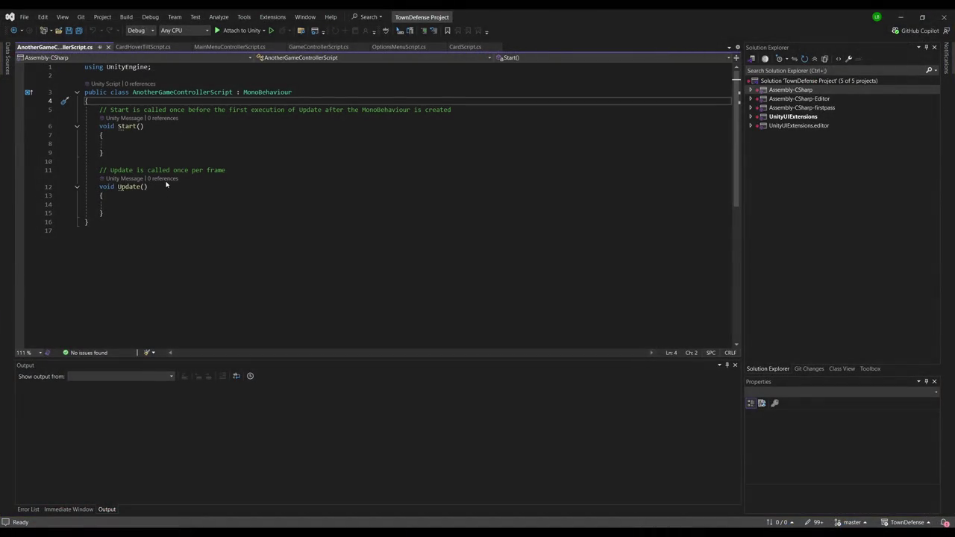
# Add a public ReturnToMainMenuScene() method after Update that unloads the "Game" scene.
pyautogui.press('Return')
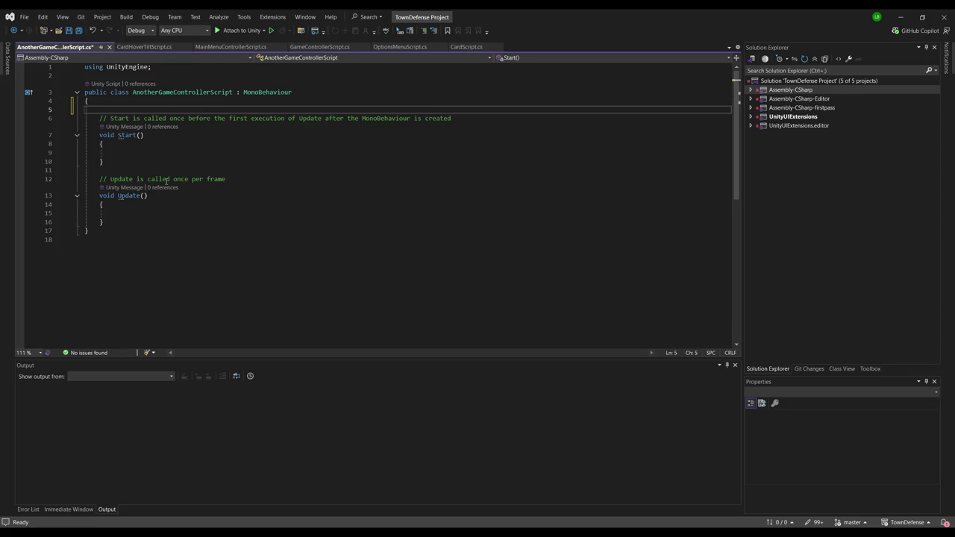
pyautogui.click(141, 215)
pyautogui.click(147, 222)
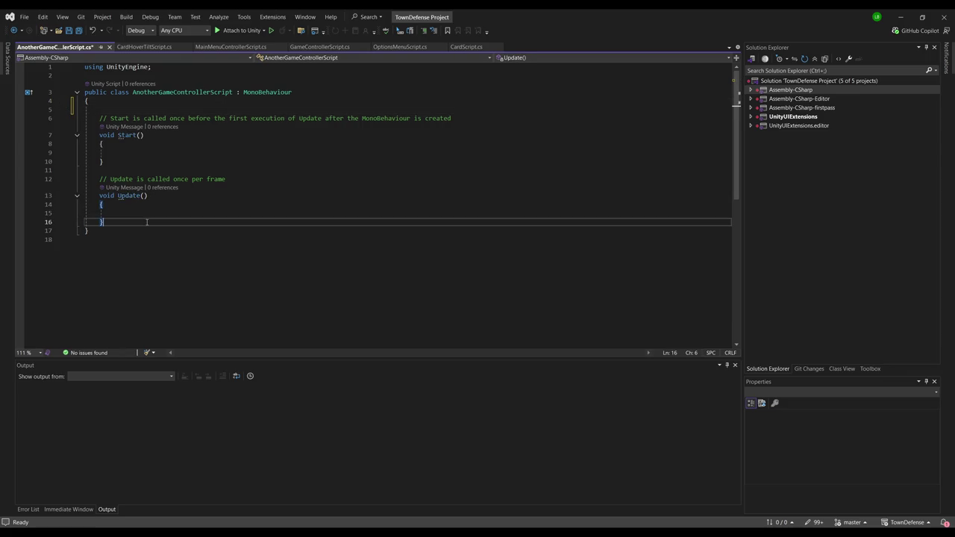
pyautogui.press('Return')
pyautogui.press('Return')
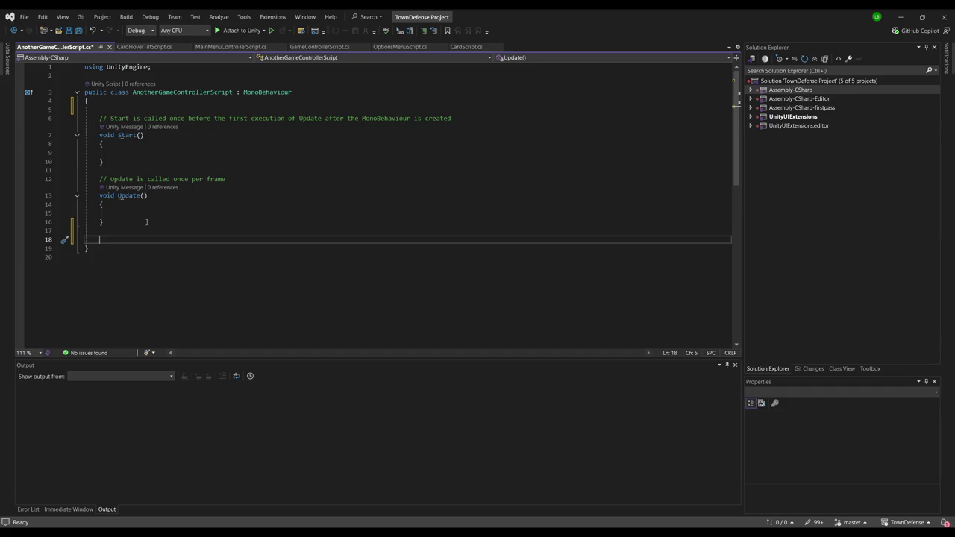
pyautogui.write('publ')
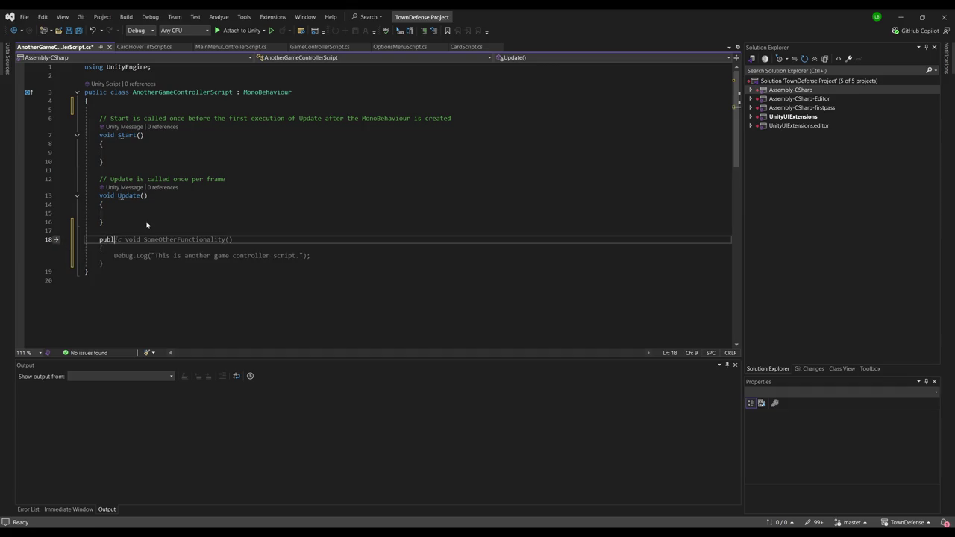
pyautogui.write('ic void ')
pyautogui.write('ReturnTo')
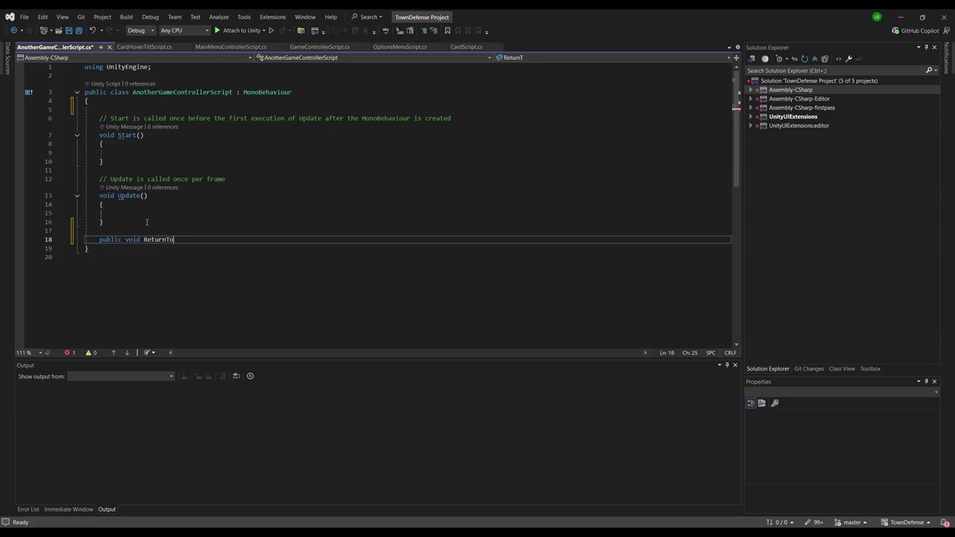
pyautogui.write('MainMenuScene()')
pyautogui.press('Tab')
# Check the unload line and save AnotherGameControllerScript with Ctrl+S.
pyautogui.press('Up')
pyautogui.press('End')
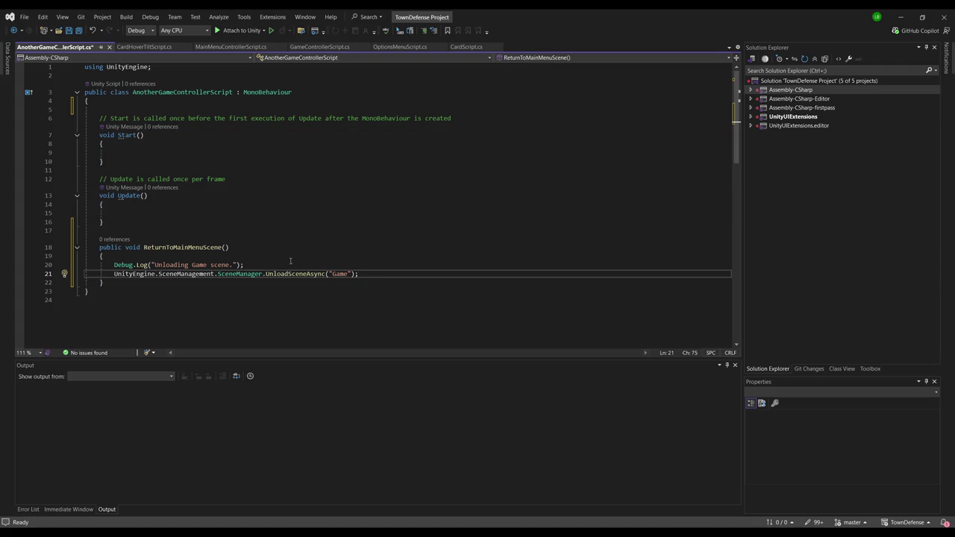
pyautogui.press('Up')
pyautogui.press('Up')
pyautogui.press('Up')
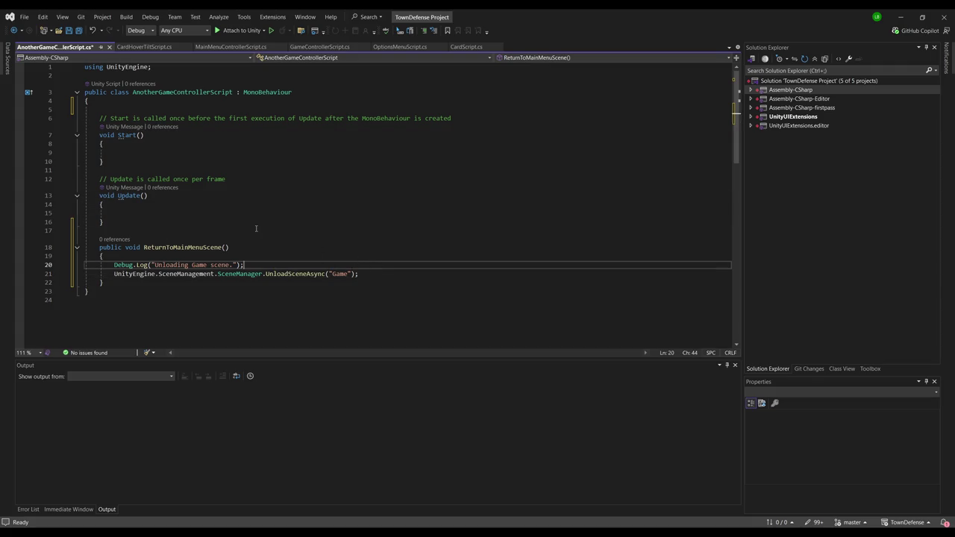
pyautogui.click(360, 274)
pyautogui.hotkey('ctrl', 's')
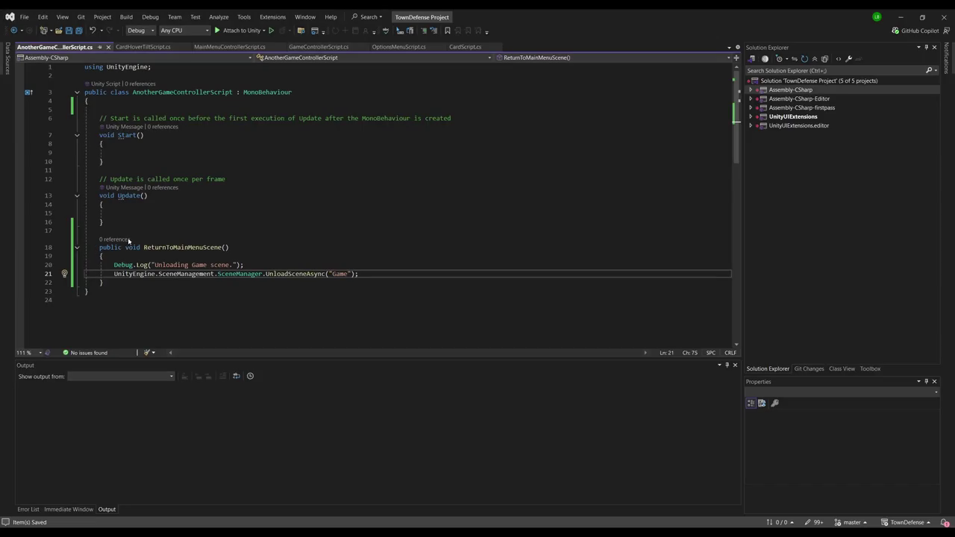
pyautogui.click(132, 231)
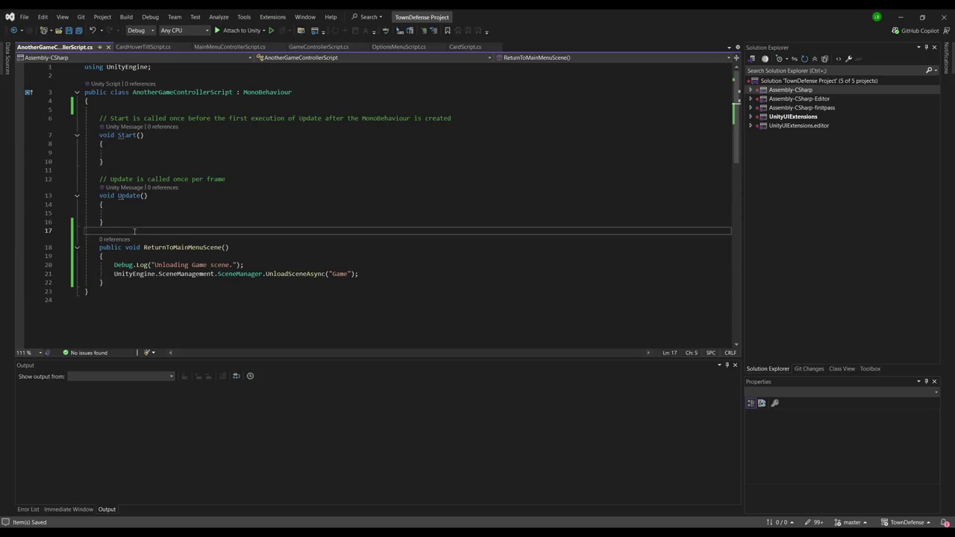